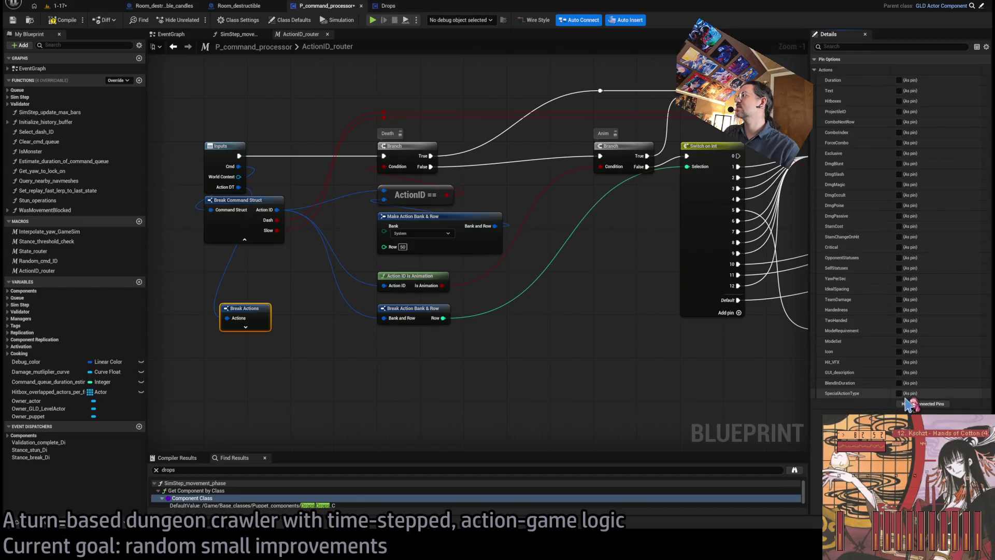
Expose Special Action Type on Break Actions and wire an == Death compare into the Death branch.
{"action": "left_click", "coordinate": [899, 393]}
{"action": "mouse_move", "coordinate": [244, 310]}
{"action": "left_mouse_down"}
{"action": "mouse_move", "coordinate": [227, 280]}
{"action": "mouse_move", "coordinate": [265, 275]}
{"action": "mouse_move", "coordinate": [266, 266]}
{"action": "mouse_move", "coordinate": [343, 372]}
{"action": "left_mouse_up"}
{"action": "left_click", "coordinate": [384, 406]}
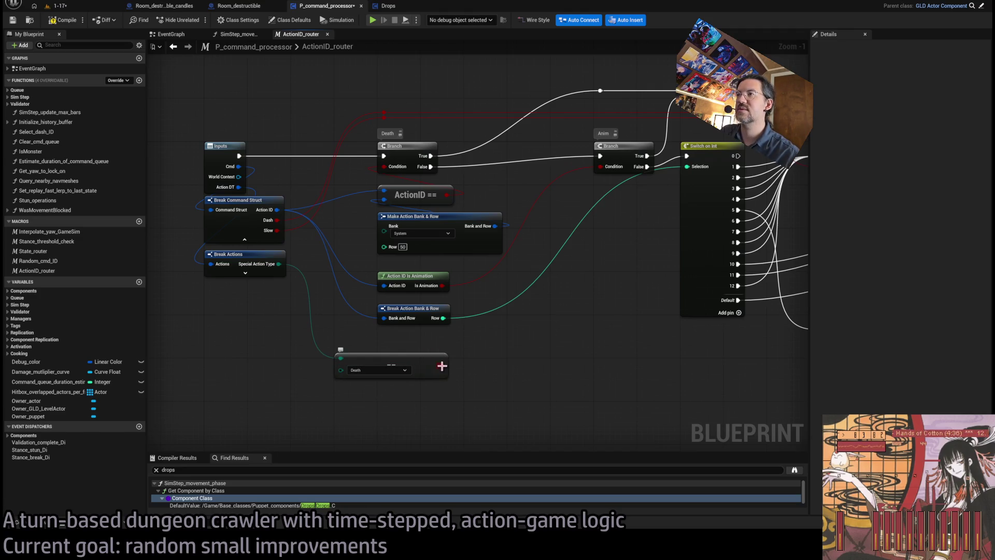
{"action": "mouse_move", "coordinate": [442, 366]}
{"action": "left_mouse_down"}
{"action": "mouse_move", "coordinate": [327, 238]}
{"action": "mouse_move", "coordinate": [385, 171]}
{"action": "left_mouse_up"}
Delete the Make Action Bank & Row and old ActionID == nodes, and move the == Death compare into their place.
{"action": "left_click", "coordinate": [456, 238]}
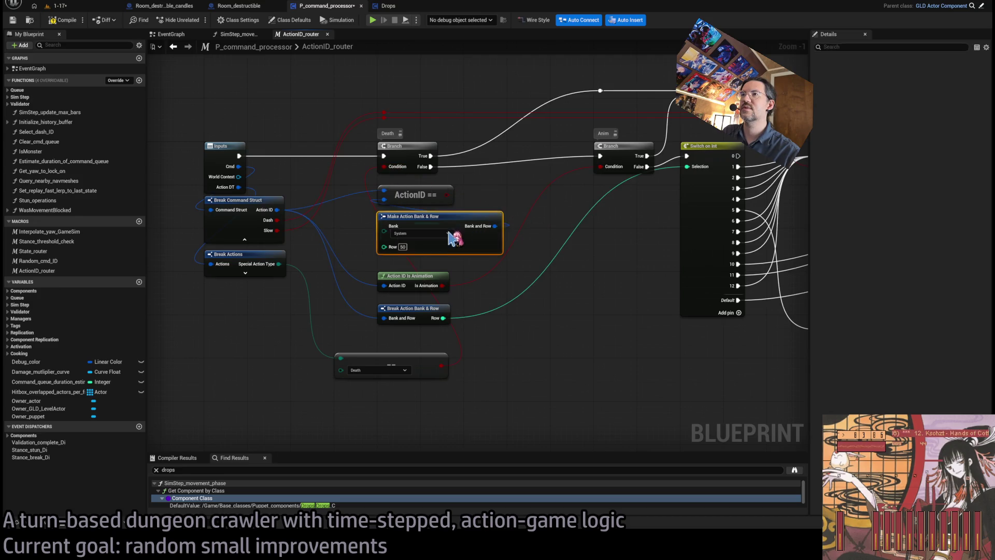
{"action": "key", "text": "Delete"}
{"action": "left_click", "coordinate": [414, 195]}
{"action": "key", "text": "Delete"}
{"action": "left_click_drag", "start_coordinate": [402, 359], "coordinate": [442, 180]}
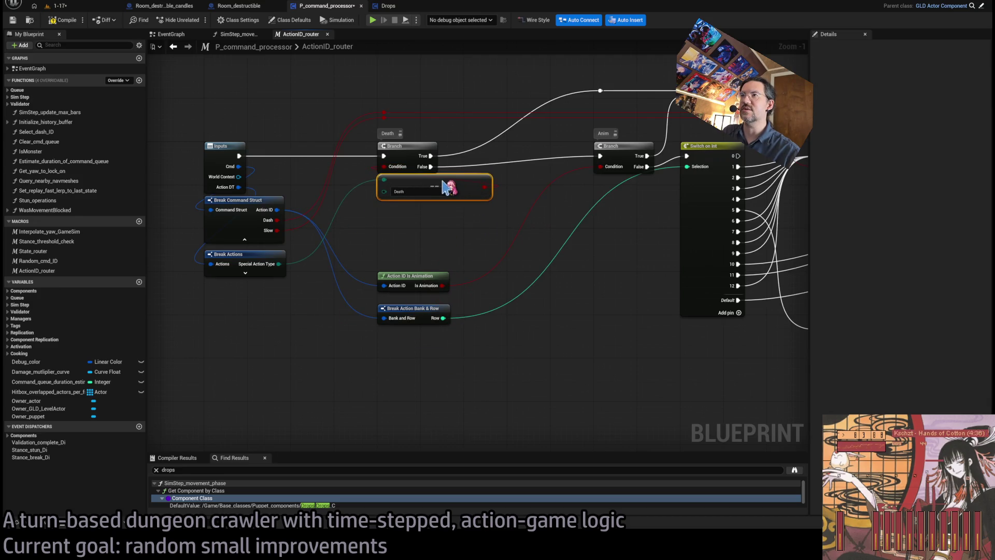
Bring the rest of the router into view and select its Outputs node.
{"action": "left_click_drag", "start_coordinate": [441, 238], "coordinate": [393, 307]}
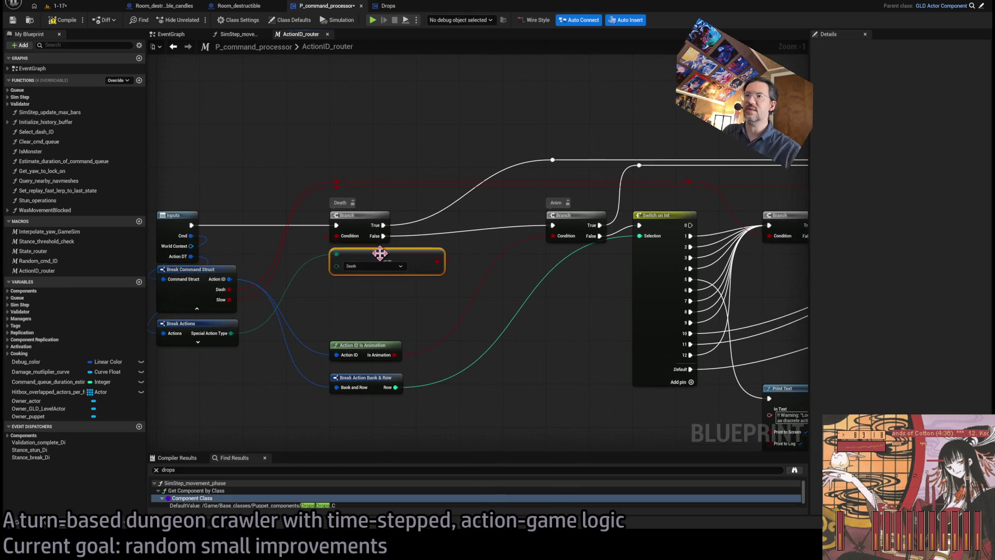
{"action": "left_click", "coordinate": [362, 308]}
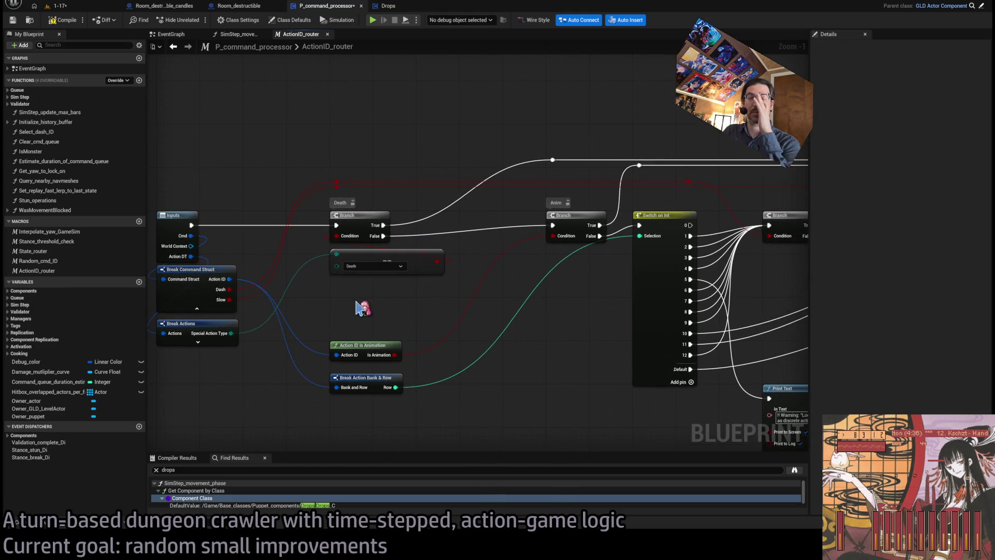
{"action": "left_click_drag", "start_coordinate": [362, 309], "coordinate": [301, 315]}
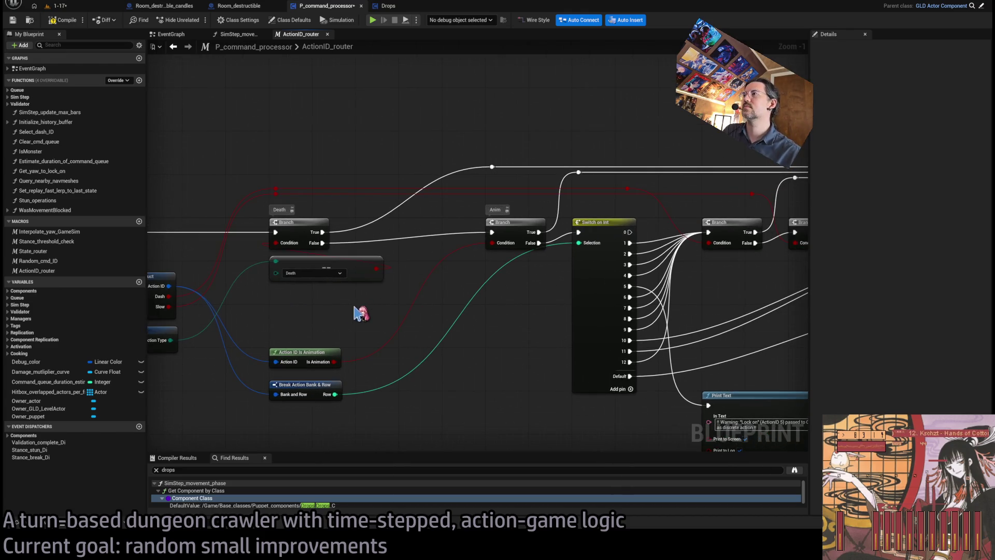
{"action": "scroll", "coordinate": [332, 315], "scroll_direction": "down", "scroll_amount": 1}
{"action": "mouse_move", "coordinate": [362, 313]}
{"action": "left_mouse_down"}
{"action": "mouse_move", "coordinate": [244, 318]}
{"action": "mouse_move", "coordinate": [344, 318]}
{"action": "mouse_move", "coordinate": [339, 217]}
{"action": "left_mouse_up"}
{"action": "left_click_drag", "start_coordinate": [487, 292], "coordinate": [180, 294]}
{"action": "left_click", "coordinate": [610, 261]}
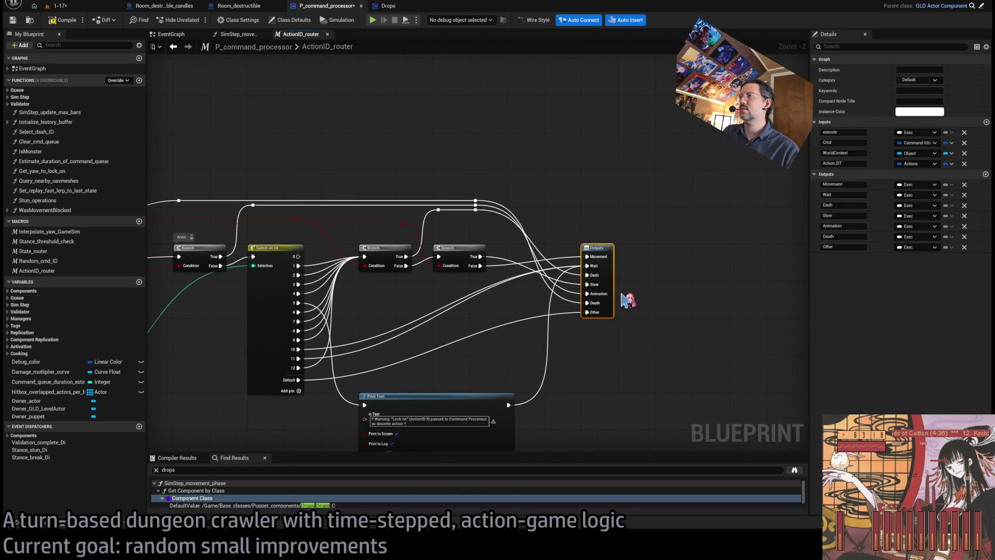
Add an exec output named Dying to the router, ordered between Animation and Death.
{"action": "left_click", "coordinate": [986, 174]}
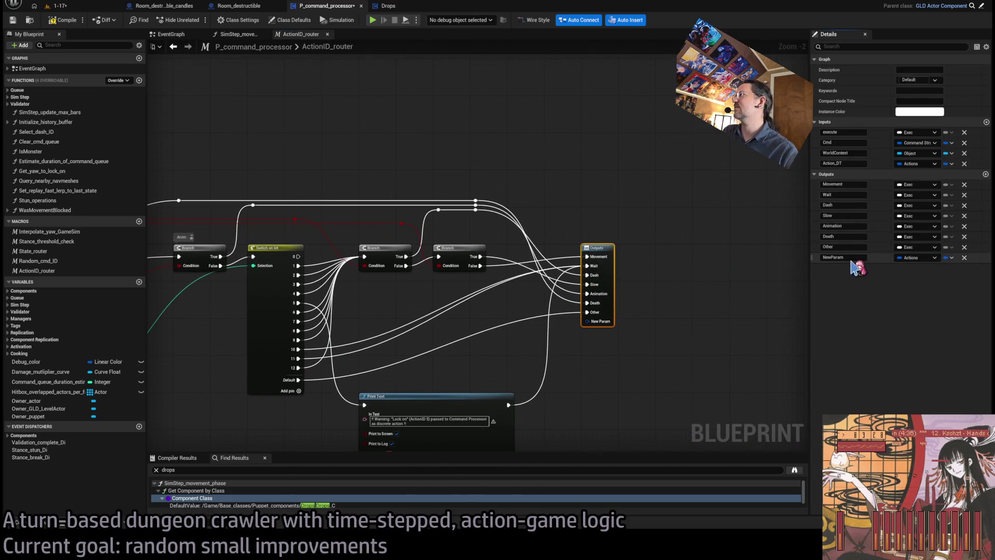
{"action": "left_click", "coordinate": [918, 259]}
{"action": "left_click", "coordinate": [900, 274]}
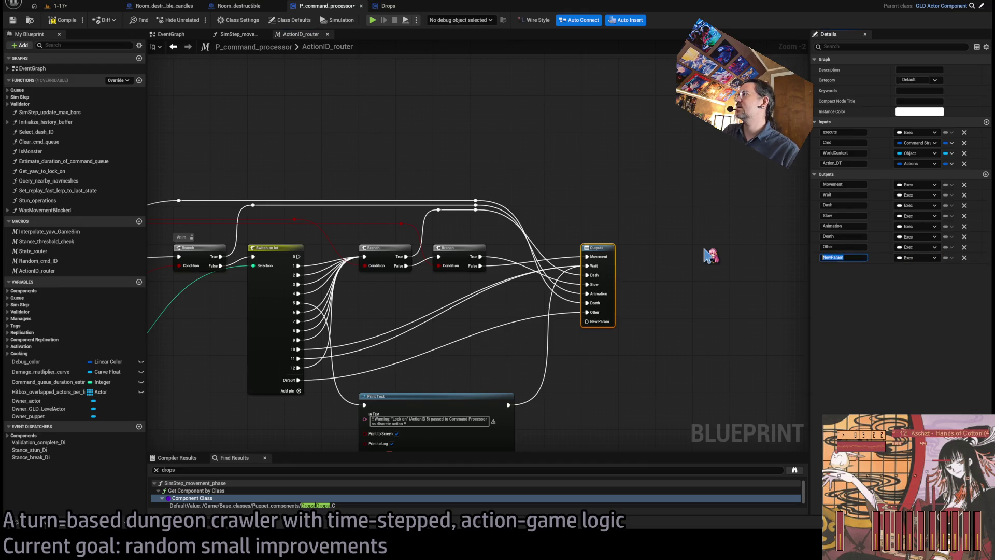
{"action": "type", "text": "Dying"}
{"action": "key", "text": "Return"}
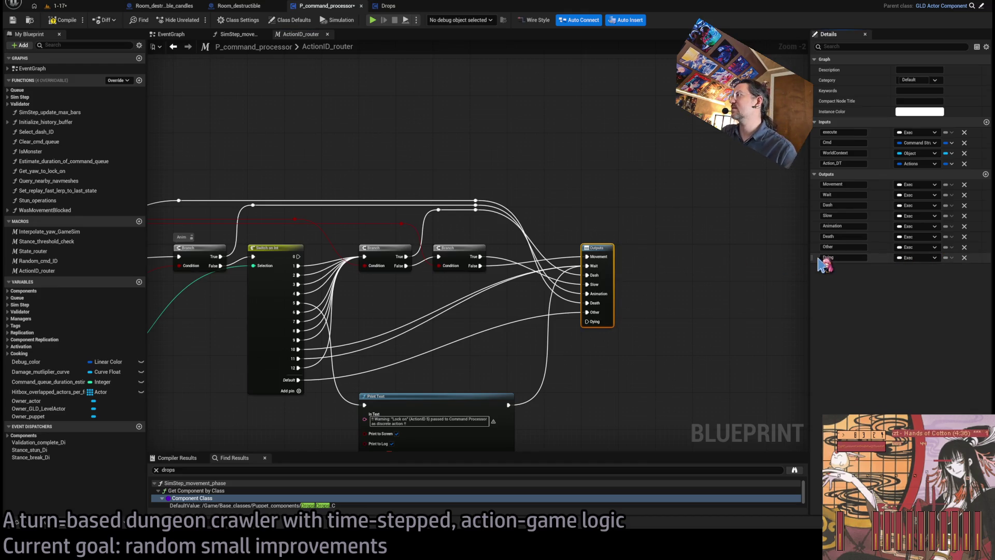
{"action": "left_click_drag", "start_coordinate": [812, 256], "coordinate": [817, 235]}
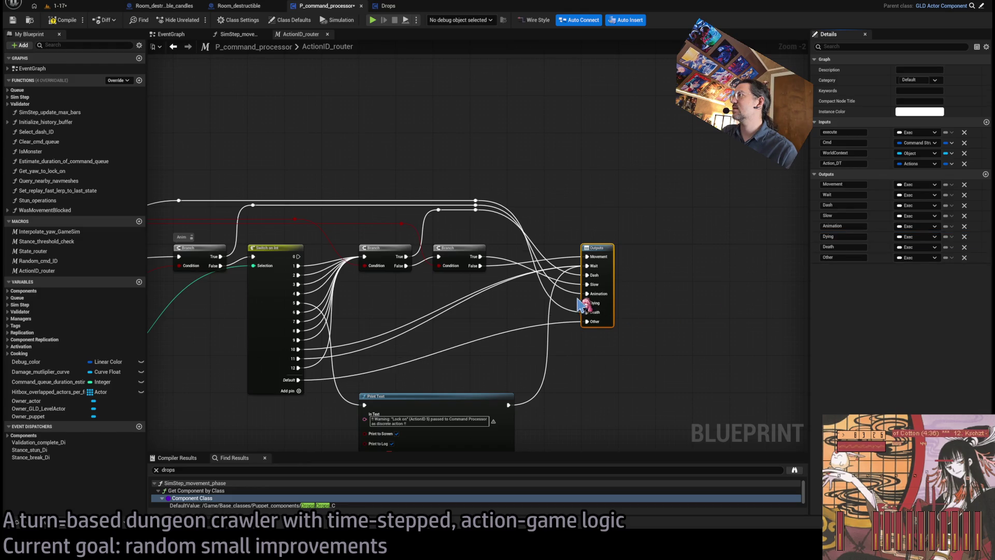
{"action": "left_click_drag", "start_coordinate": [500, 323], "coordinate": [665, 300]}
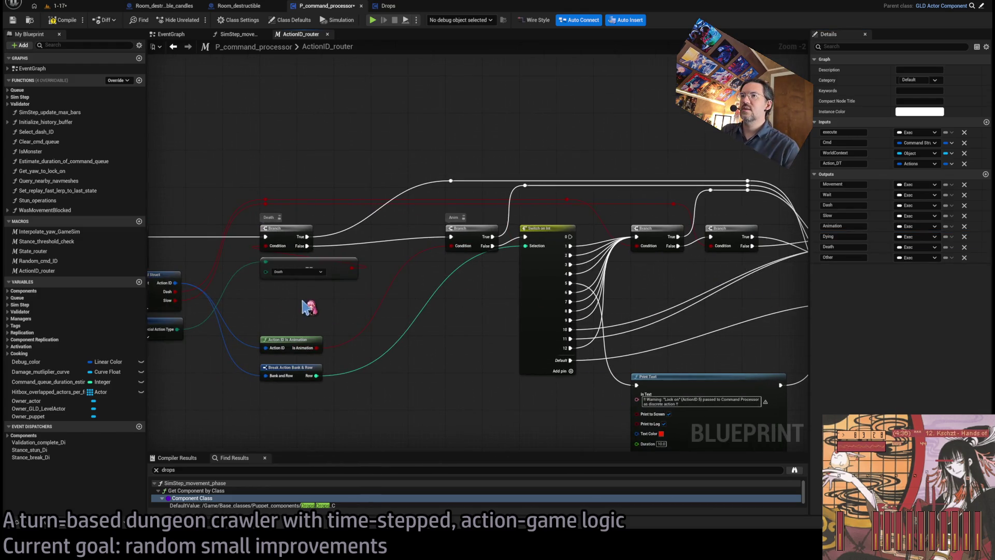
{"action": "left_click_drag", "start_coordinate": [342, 294], "coordinate": [376, 303]}
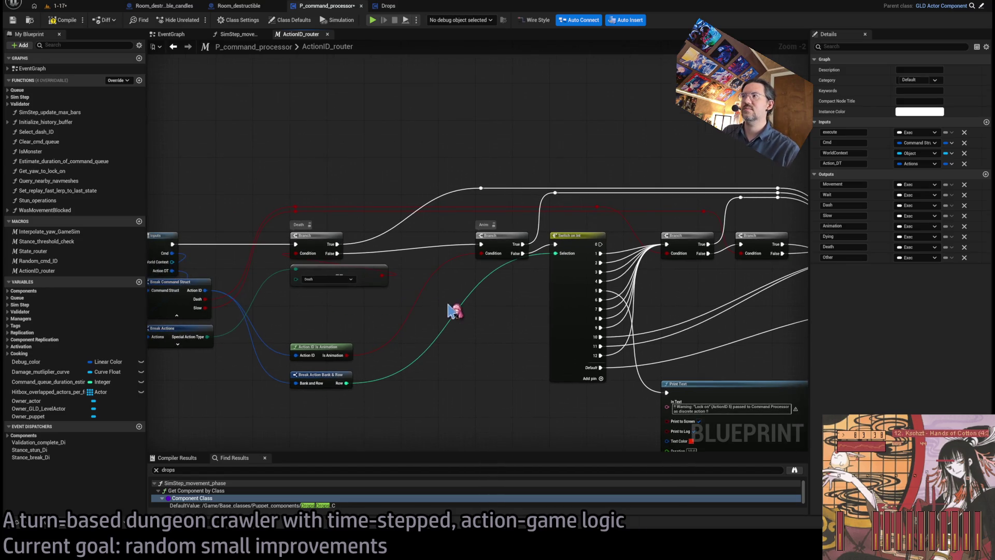
{"action": "left_click_drag", "start_coordinate": [448, 310], "coordinate": [446, 300]}
{"action": "scroll", "coordinate": [346, 292], "scroll_direction": "up", "scroll_amount": 3}
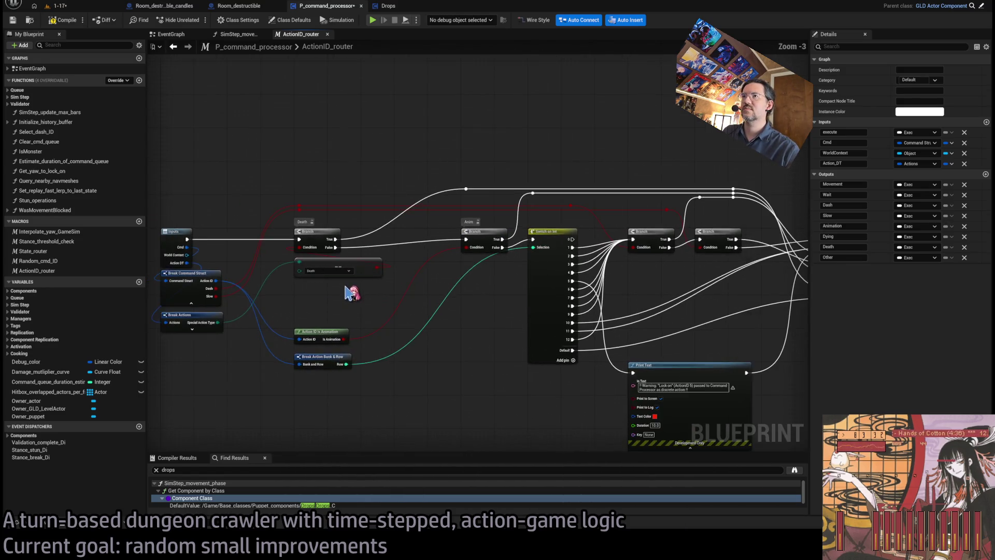
{"action": "mouse_move", "coordinate": [328, 311]}
{"action": "left_mouse_down"}
{"action": "mouse_move", "coordinate": [473, 322]}
{"action": "mouse_move", "coordinate": [417, 329]}
{"action": "left_mouse_up"}
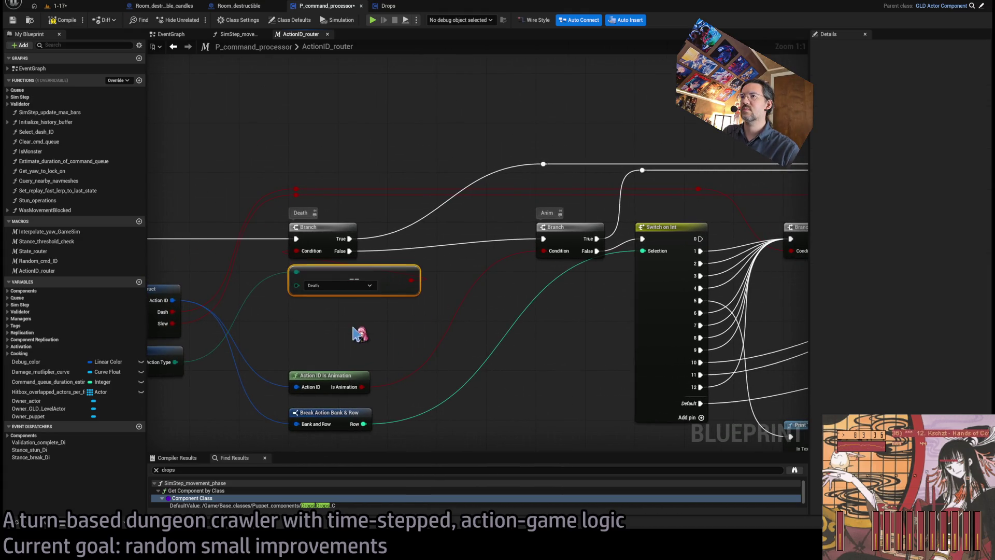
Paste a second == compare below == Death and feed it Special Action Type.
{"action": "key", "text": "ctrl+v"}
{"action": "left_click_drag", "start_coordinate": [382, 322], "coordinate": [319, 305]}
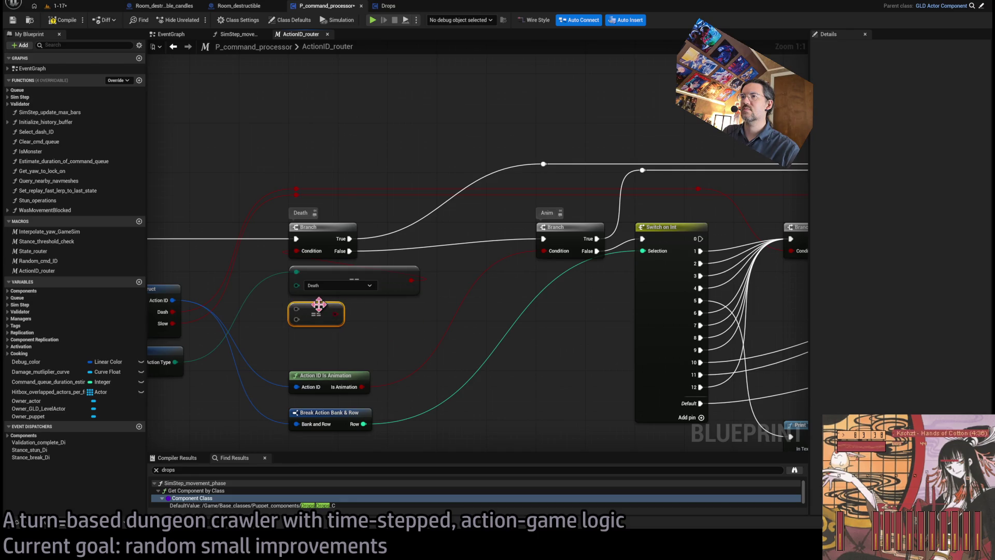
{"action": "left_click_drag", "start_coordinate": [294, 344], "coordinate": [333, 334]}
{"action": "left_click_drag", "start_coordinate": [213, 351], "coordinate": [336, 308]}
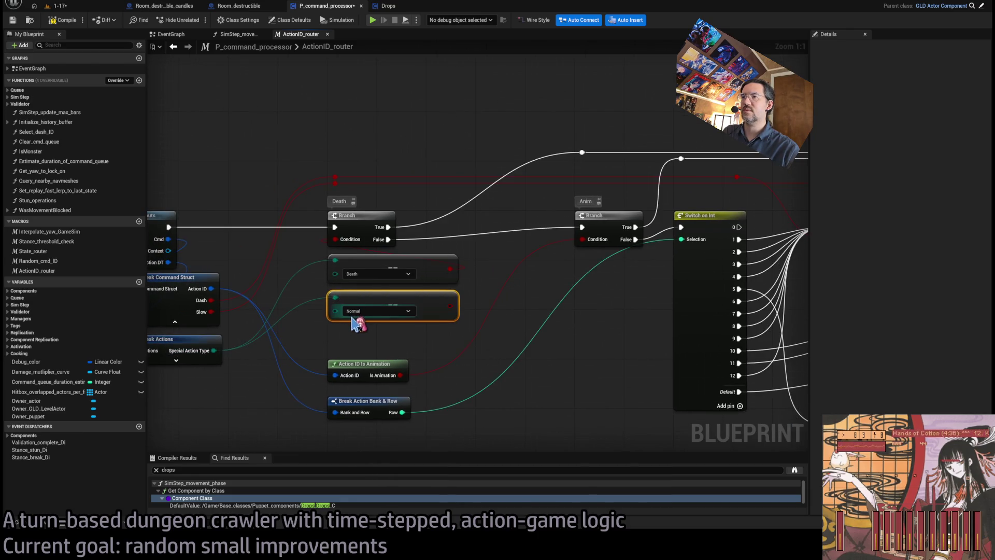
Create a Branch from the Dying compare and place it between the Death and Anim branches.
{"action": "mouse_move", "coordinate": [482, 306]}
{"action": "left_mouse_down"}
{"action": "mouse_move", "coordinate": [447, 328]}
{"action": "mouse_move", "coordinate": [474, 318]}
{"action": "left_mouse_up"}
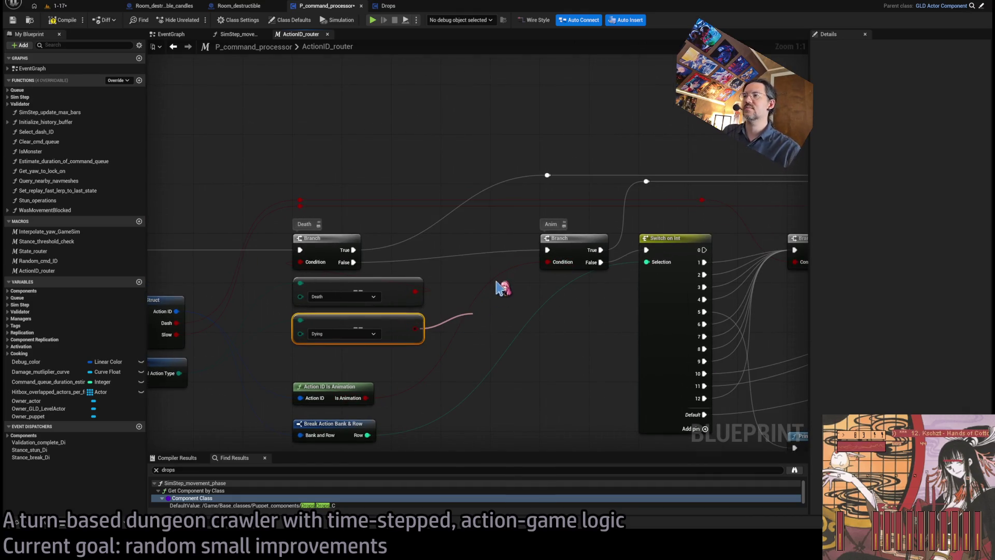
{"action": "left_click", "coordinate": [474, 311]}
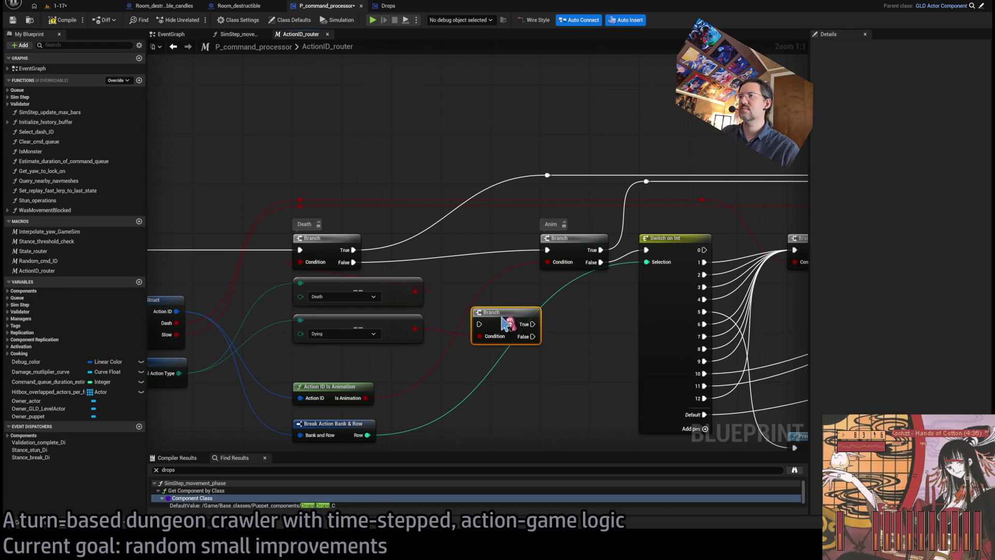
{"action": "left_click_drag", "start_coordinate": [487, 309], "coordinate": [455, 238]}
{"action": "mouse_move", "coordinate": [521, 315]}
{"action": "left_mouse_down"}
{"action": "mouse_move", "coordinate": [406, 349]}
{"action": "mouse_move", "coordinate": [399, 340]}
{"action": "left_mouse_up"}
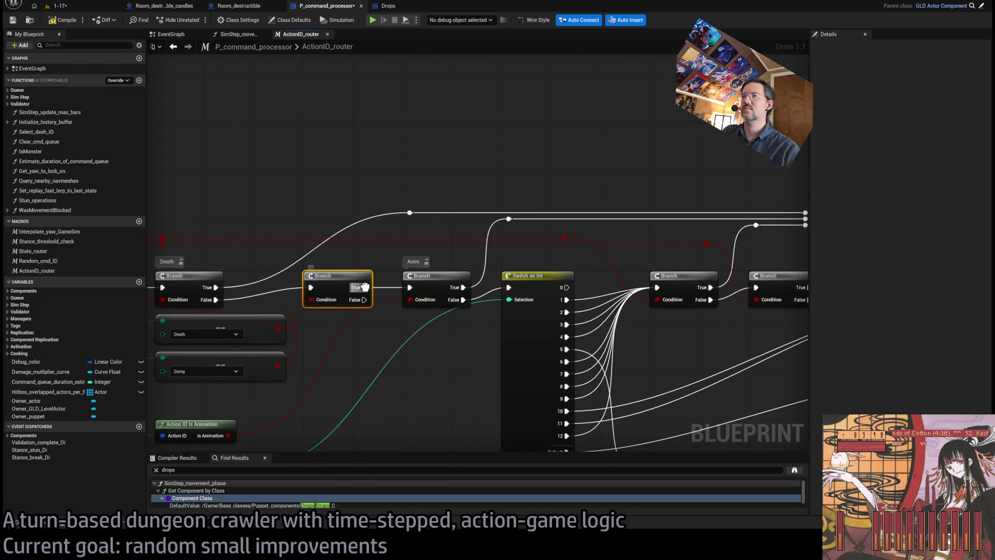
{"action": "left_click_drag", "start_coordinate": [407, 306], "coordinate": [349, 327]}
{"action": "scroll", "coordinate": [414, 235], "scroll_direction": "down", "scroll_amount": 1}
{"action": "mouse_move", "coordinate": [322, 194]}
{"action": "left_mouse_down"}
{"action": "mouse_move", "coordinate": [749, 229]}
{"action": "mouse_move", "coordinate": [737, 238]}
{"action": "left_mouse_up"}
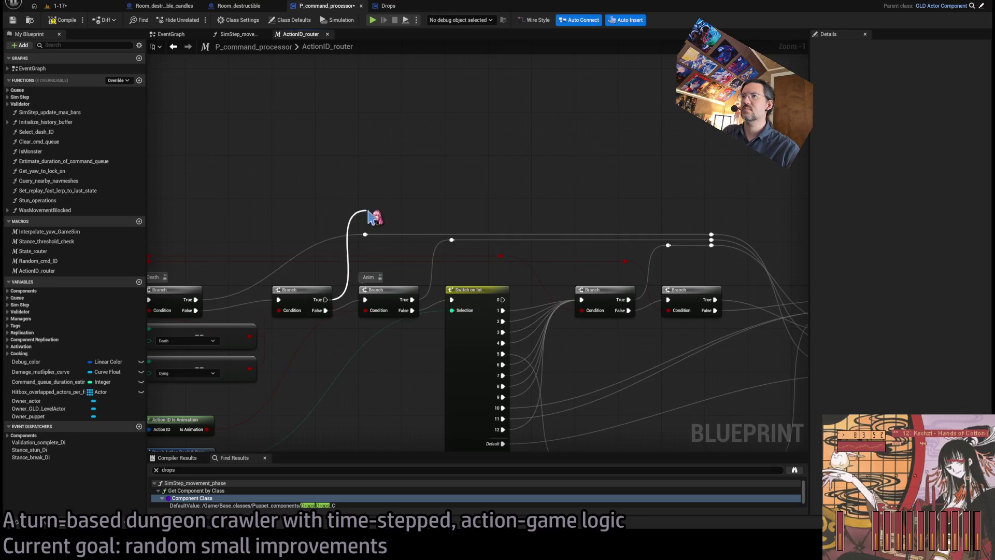
{"action": "mouse_move", "coordinate": [366, 230]}
{"action": "left_mouse_down"}
{"action": "mouse_move", "coordinate": [766, 229]}
{"action": "mouse_move", "coordinate": [425, 229]}
{"action": "left_mouse_up"}
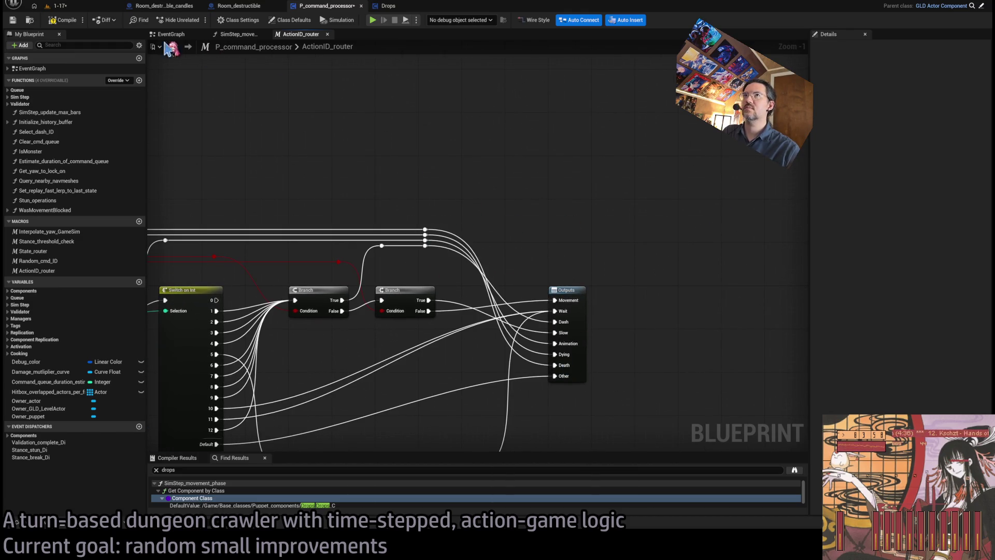
In SimStep_movement_phase, move the three variable nodes under Action ID Router down slightly.
{"action": "left_click", "coordinate": [247, 36]}
{"action": "scroll", "coordinate": [544, 227], "scroll_direction": "down", "scroll_amount": 2}
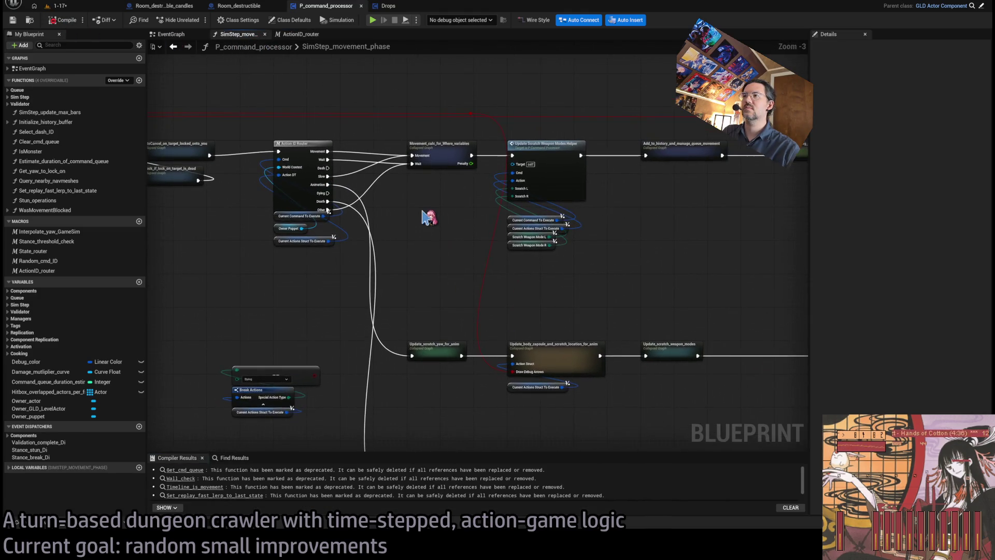
{"action": "left_click", "coordinate": [382, 240]}
{"action": "left_click_drag", "start_coordinate": [383, 239], "coordinate": [383, 249]}
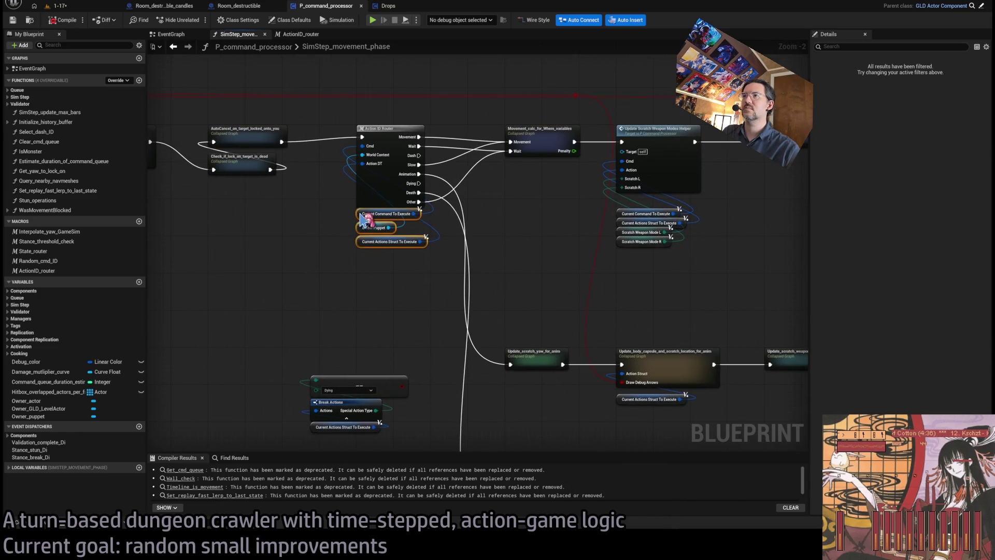
{"action": "left_click", "coordinate": [526, 235]}
Shift the scratch-update collapsed graphs, including Update_scratch_yaw_for_anim, to the right.
{"action": "mouse_move", "coordinate": [526, 235]}
{"action": "left_mouse_down"}
{"action": "mouse_move", "coordinate": [388, 198]}
{"action": "mouse_move", "coordinate": [475, 407]}
{"action": "mouse_move", "coordinate": [466, 414]}
{"action": "mouse_move", "coordinate": [478, 401]}
{"action": "left_mouse_up"}
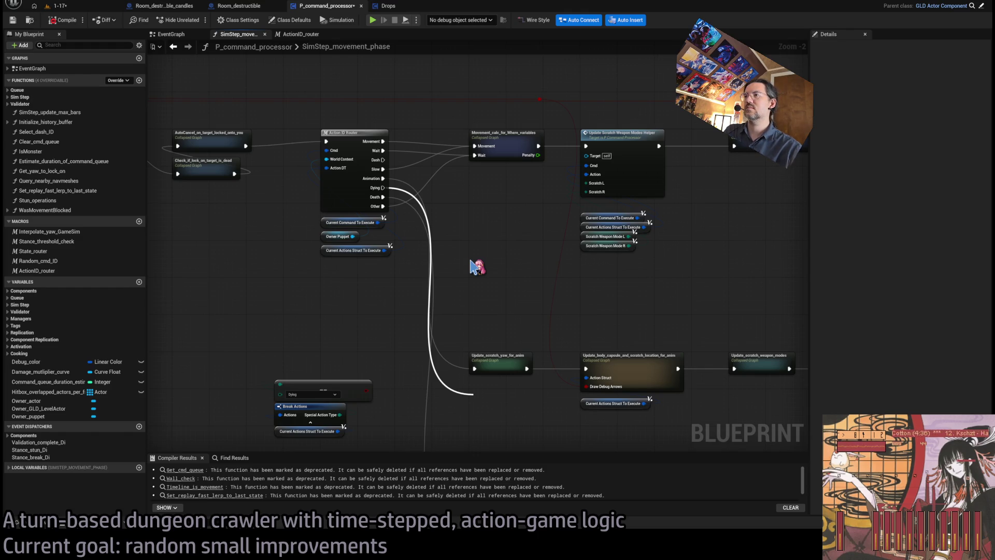
{"action": "scroll", "coordinate": [322, 221], "scroll_direction": "down", "scroll_amount": 1}
{"action": "mouse_move", "coordinate": [637, 246]}
{"action": "left_mouse_down"}
{"action": "mouse_move", "coordinate": [414, 322]}
{"action": "mouse_move", "coordinate": [415, 332]}
{"action": "left_mouse_up"}
{"action": "left_click", "coordinate": [350, 292], "text": "ctrl"}
{"action": "left_click_drag", "start_coordinate": [350, 292], "coordinate": [413, 290]}
{"action": "left_click_drag", "start_coordinate": [399, 335], "coordinate": [430, 341]}
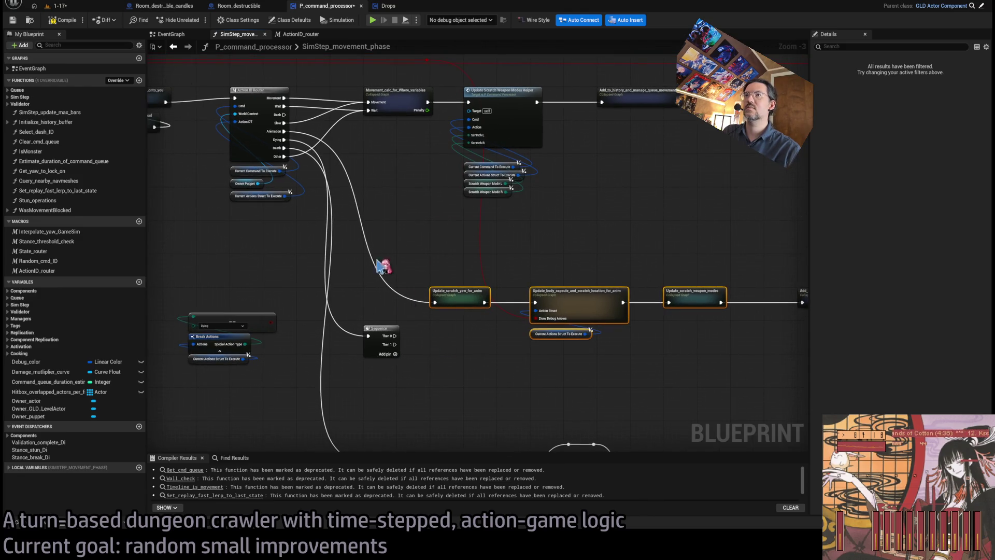
Wire the new Sequence node into Update_scratch_yaw_for_anim.
{"action": "left_click", "coordinate": [395, 336]}
{"action": "scroll", "coordinate": [399, 332], "scroll_direction": "up", "scroll_amount": 3}
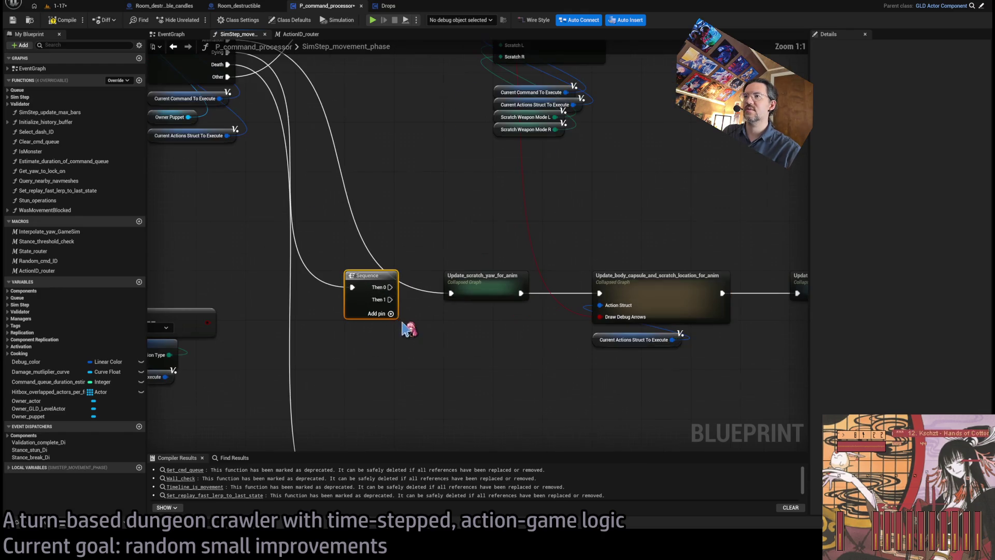
{"action": "left_click_drag", "start_coordinate": [401, 299], "coordinate": [451, 293]}
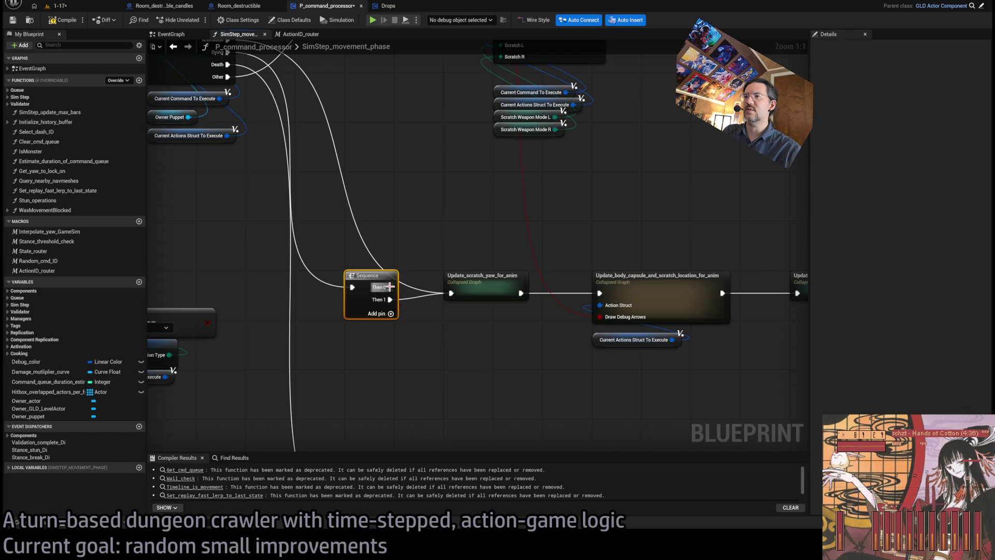
{"action": "scroll", "coordinate": [455, 344], "scroll_direction": "down", "scroll_amount": 3}
{"action": "mouse_move", "coordinate": [455, 344]}
{"action": "left_mouse_down"}
{"action": "mouse_move", "coordinate": [68, 301]}
{"action": "mouse_move", "coordinate": [31, 306]}
{"action": "mouse_move", "coordinate": [208, 291]}
{"action": "mouse_move", "coordinate": [330, 263]}
{"action": "mouse_move", "coordinate": [366, 346]}
{"action": "left_mouse_up"}
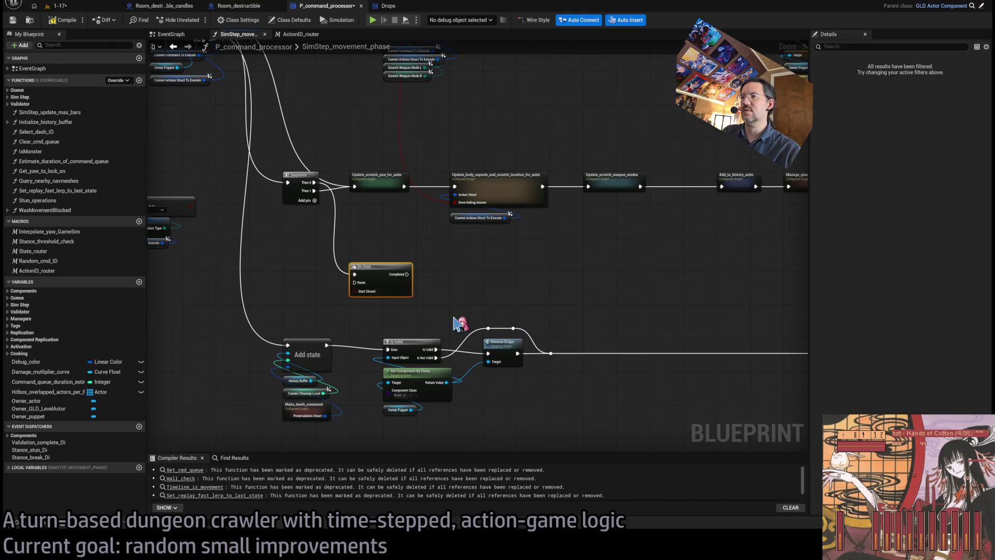
{"action": "scroll", "coordinate": [454, 324], "scroll_direction": "up", "scroll_amount": 2}
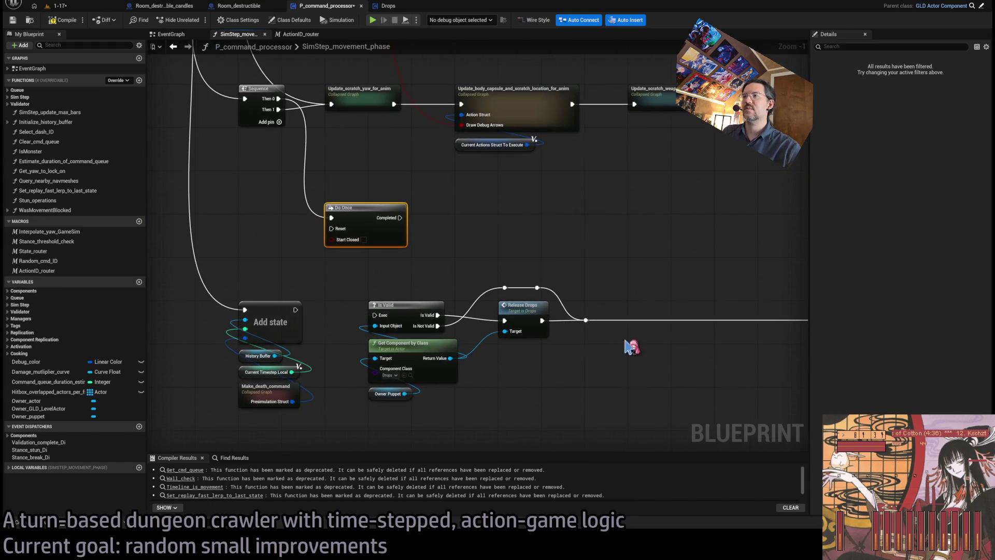
{"action": "scroll", "coordinate": [631, 347], "scroll_direction": "down", "scroll_amount": 4}
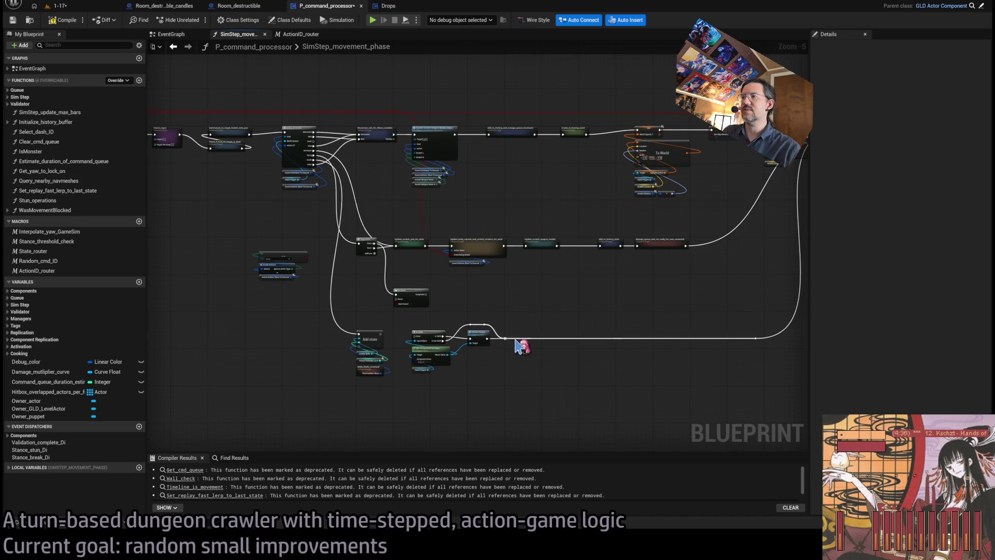
{"action": "scroll", "coordinate": [521, 346], "scroll_direction": "up", "scroll_amount": 4}
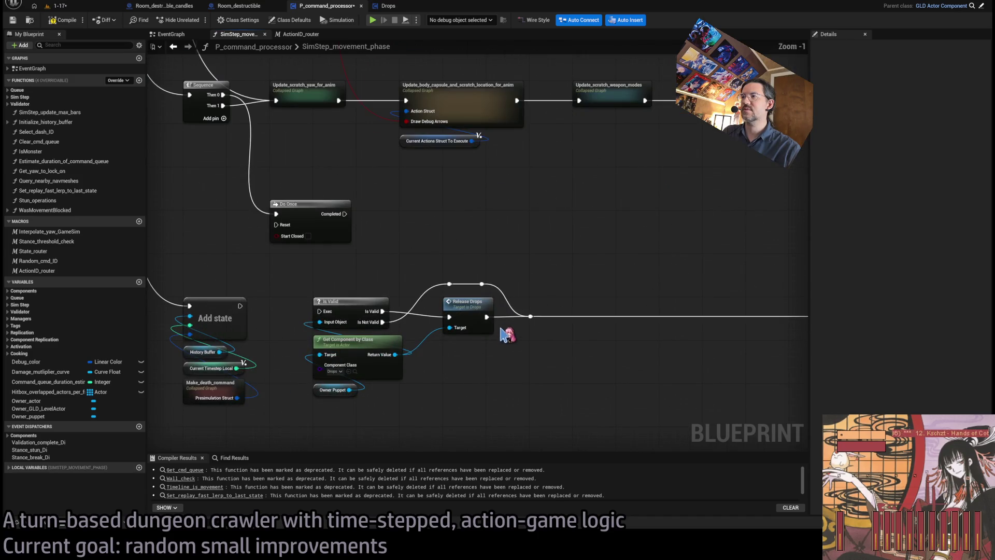
Delete the stray reroute nodes and move Is Valid and Release Drops beside the Do Once.
{"action": "left_click", "coordinate": [481, 283]}
{"action": "key", "text": "Delete"}
{"action": "left_click_drag", "start_coordinate": [509, 266], "coordinate": [310, 398]}
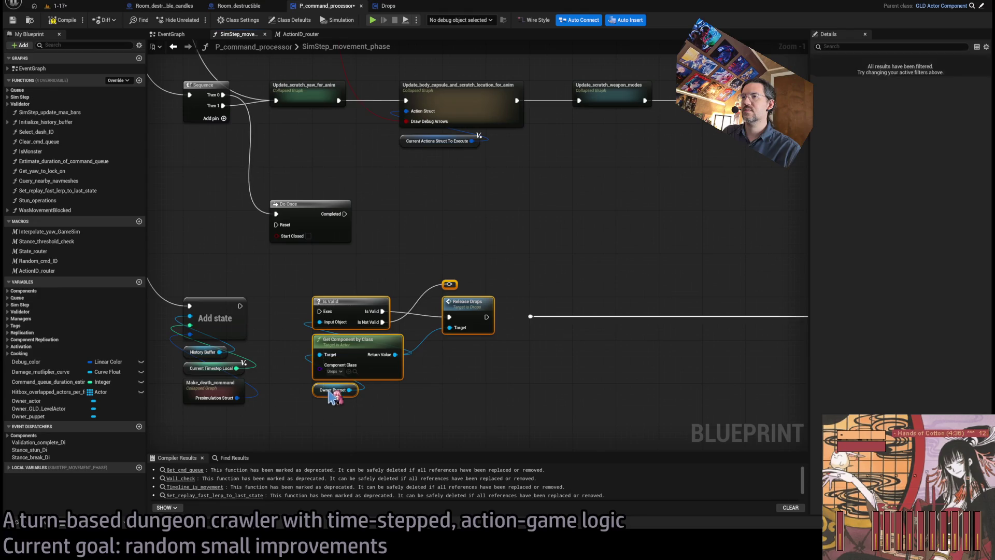
{"action": "mouse_move", "coordinate": [365, 305]}
{"action": "left_mouse_down"}
{"action": "mouse_move", "coordinate": [442, 202]}
{"action": "mouse_move", "coordinate": [450, 216]}
{"action": "mouse_move", "coordinate": [402, 207]}
{"action": "mouse_move", "coordinate": [429, 206]}
{"action": "left_mouse_up"}
{"action": "left_click", "coordinate": [560, 188]}
{"action": "left_click", "coordinate": [536, 187]}
{"action": "key", "text": "Delete"}
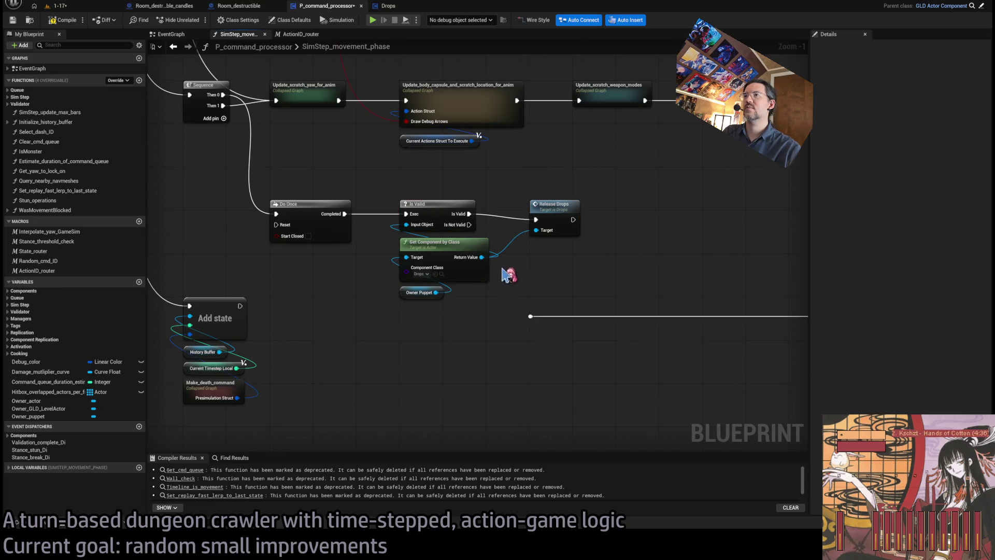
Add a Sequence node after Add state's exec output.
{"action": "left_click_drag", "start_coordinate": [298, 252], "coordinate": [374, 226]}
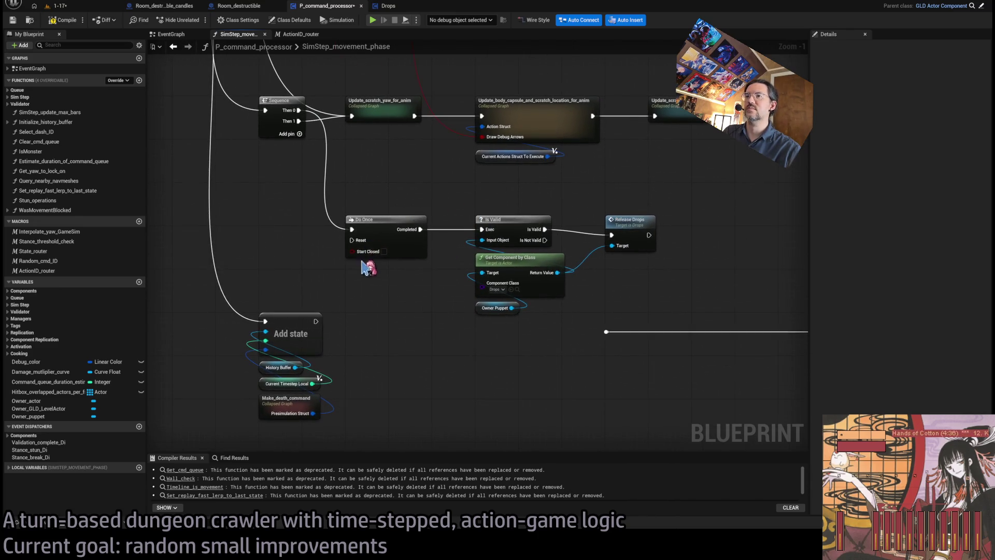
{"action": "mouse_move", "coordinate": [315, 322]}
{"action": "left_mouse_down"}
{"action": "mouse_move", "coordinate": [624, 337]}
{"action": "mouse_move", "coordinate": [516, 396]}
{"action": "mouse_move", "coordinate": [326, 328]}
{"action": "left_mouse_up"}
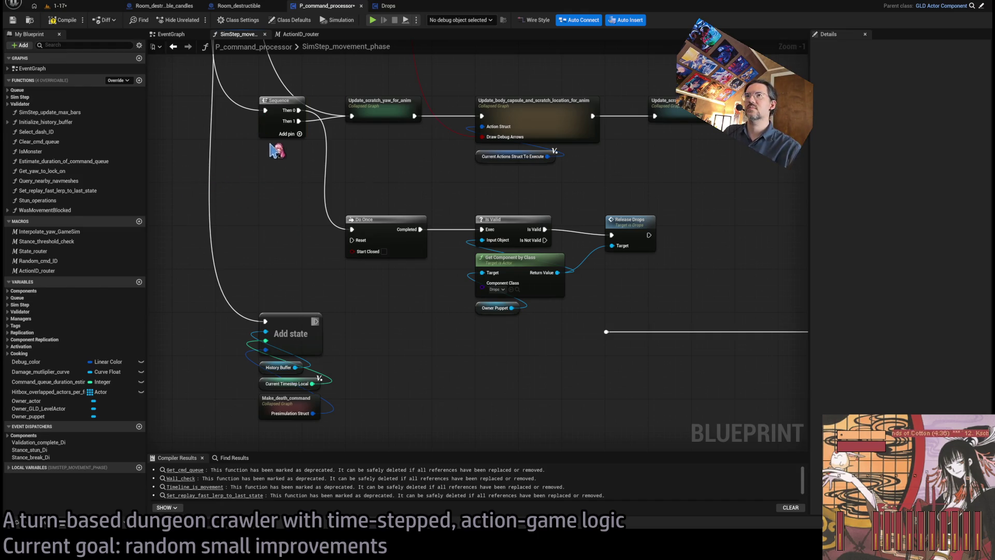
{"action": "left_click", "coordinate": [357, 324]}
Place the new Sequence and wire its Then 0 to the Do Once Reset.
{"action": "mouse_move", "coordinate": [315, 322]}
{"action": "left_mouse_down"}
{"action": "mouse_move", "coordinate": [353, 327]}
{"action": "mouse_move", "coordinate": [337, 260]}
{"action": "mouse_move", "coordinate": [353, 241]}
{"action": "left_mouse_up"}
{"action": "left_click_drag", "start_coordinate": [385, 338], "coordinate": [606, 332]}
{"action": "scroll", "coordinate": [488, 372], "scroll_direction": "down", "scroll_amount": 1}
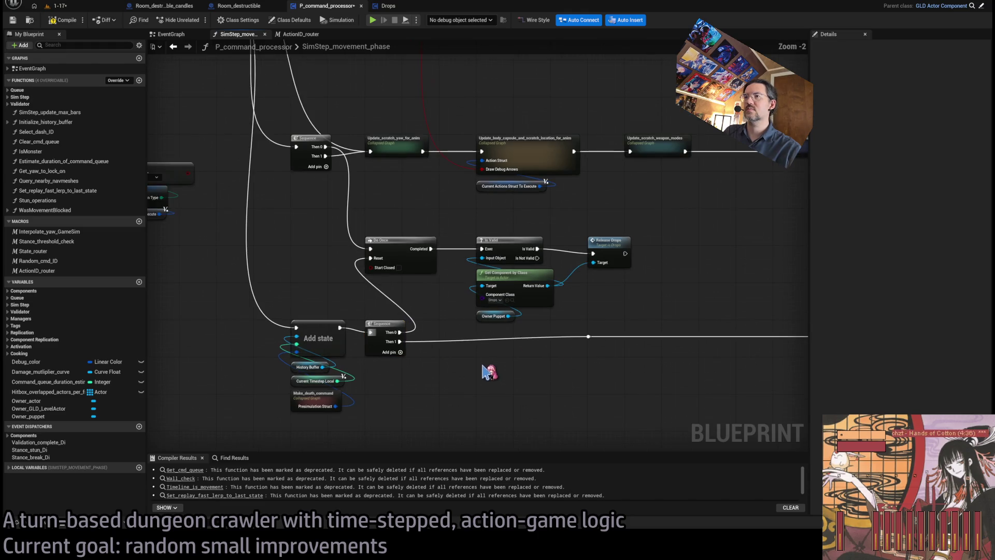
{"action": "mouse_move", "coordinate": [488, 372]}
{"action": "left_mouse_down"}
{"action": "mouse_move", "coordinate": [422, 348]}
{"action": "mouse_move", "coordinate": [444, 338]}
{"action": "mouse_move", "coordinate": [386, 260]}
{"action": "left_mouse_up"}
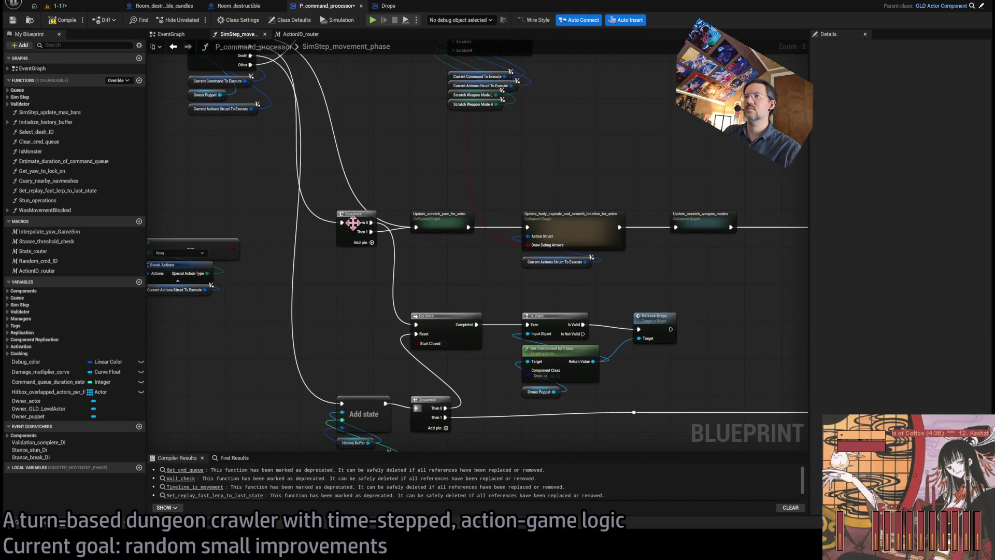
{"action": "mouse_move", "coordinate": [353, 223]}
{"action": "left_mouse_down"}
{"action": "mouse_move", "coordinate": [356, 338]}
{"action": "mouse_move", "coordinate": [328, 284]}
{"action": "left_mouse_up"}
Align the Do Once with Is Valid, Get Component by Class and Release Drops.
{"action": "left_click", "coordinate": [414, 267]}
{"action": "left_click_drag", "start_coordinate": [498, 237], "coordinate": [542, 336], "text": "shift"}
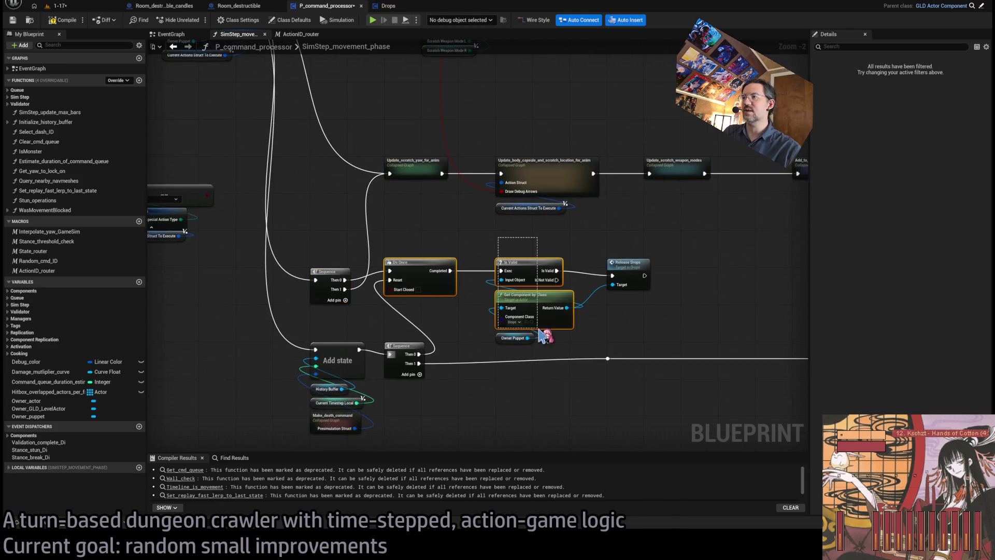
{"action": "left_click", "coordinate": [635, 263], "text": "shift"}
{"action": "left_click_drag", "start_coordinate": [526, 270], "coordinate": [521, 280]}
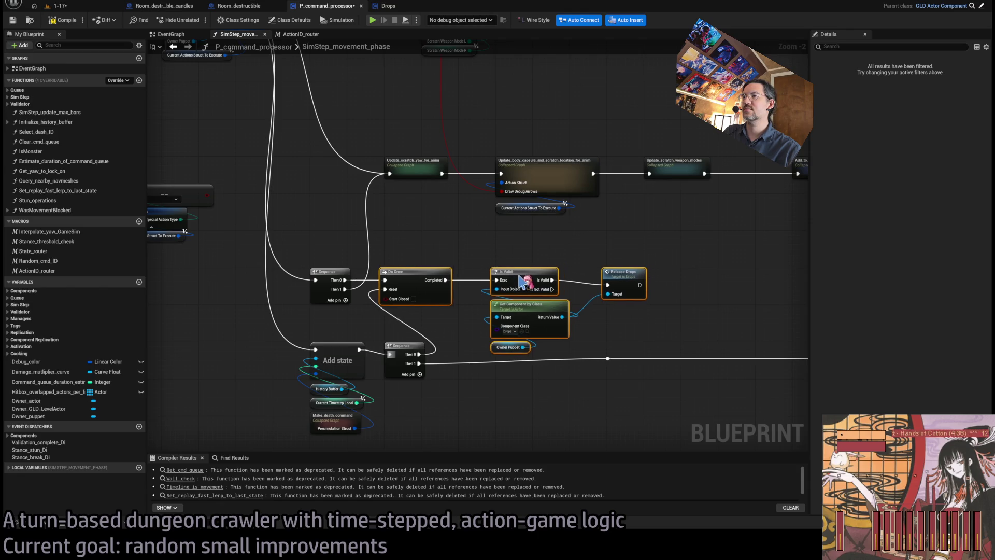
{"action": "left_click", "coordinate": [493, 246]}
{"action": "scroll", "coordinate": [410, 271], "scroll_direction": "up", "scroll_amount": 2}
{"action": "left_click_drag", "start_coordinate": [493, 239], "coordinate": [738, 383]}
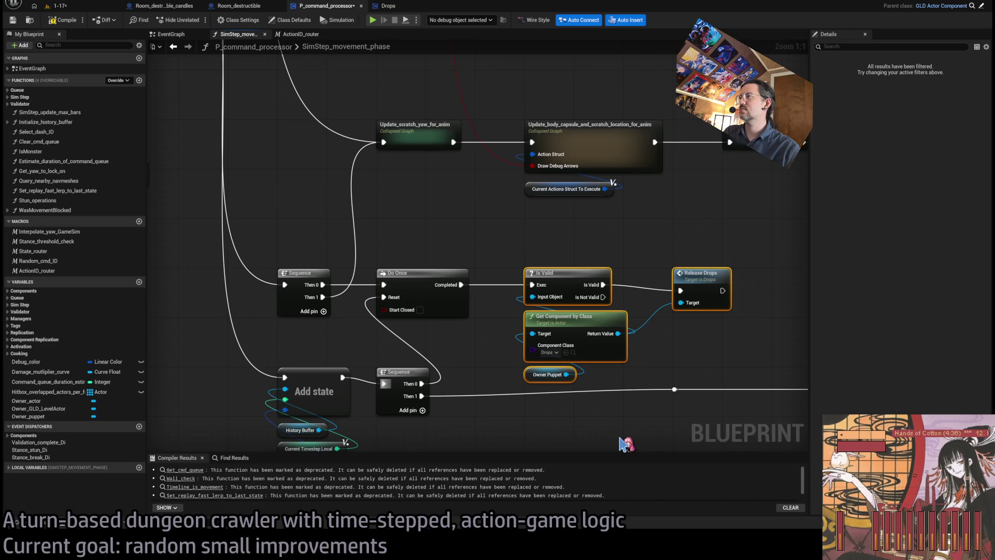
Collapse the four drop-release nodes into a yellow Release_drops graph placed beside the Do Once.
{"action": "key", "text": "ctrl+g"}
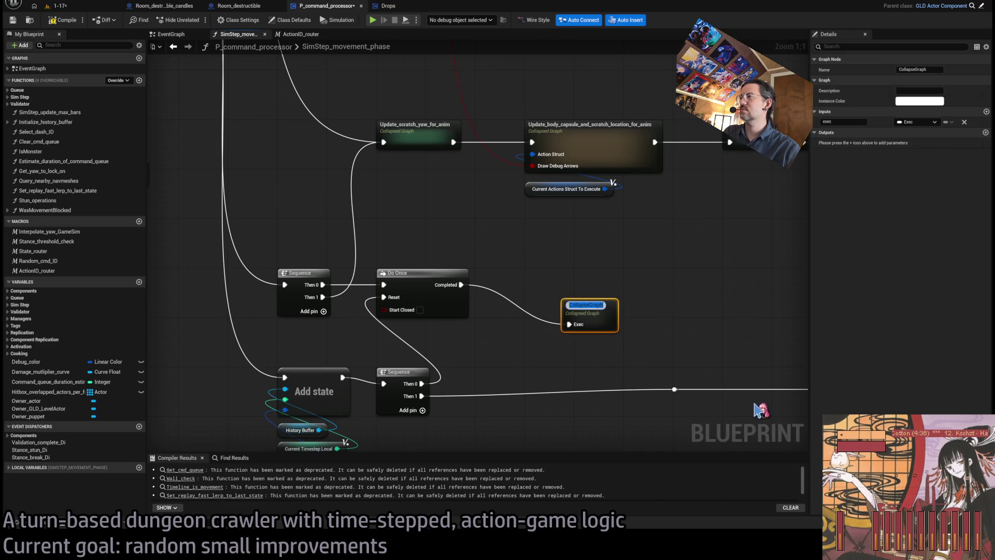
{"action": "type", "text": "Release_drops"}
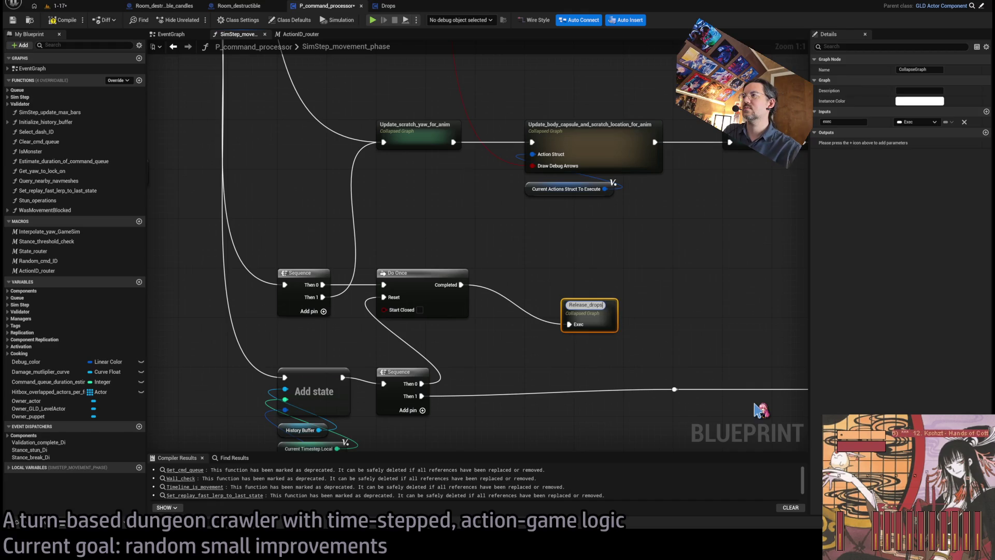
{"action": "key", "text": "Return"}
{"action": "left_click_drag", "start_coordinate": [583, 310], "coordinate": [546, 278]}
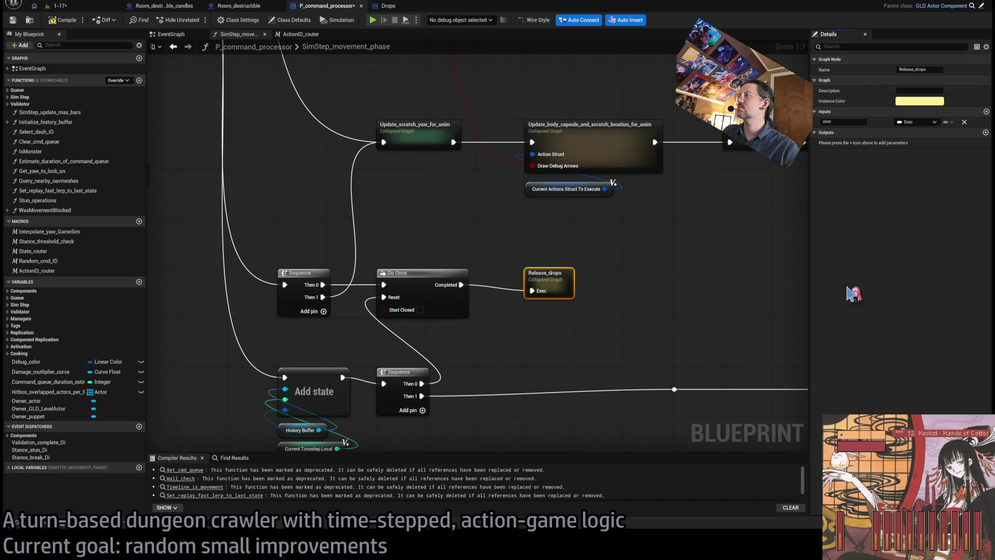
{"action": "left_click", "coordinate": [609, 294]}
{"action": "left_click", "coordinate": [556, 283]}
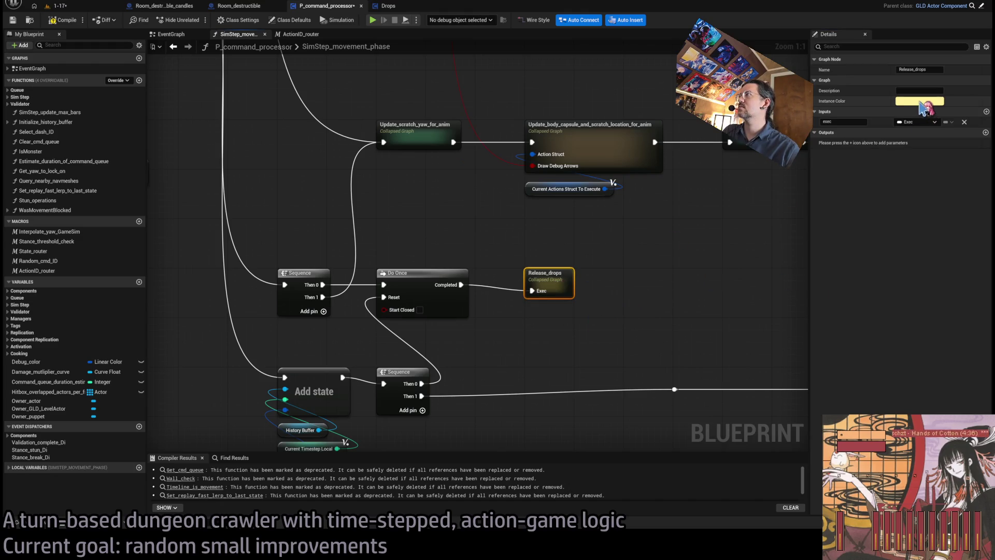
{"action": "left_click", "coordinate": [678, 278]}
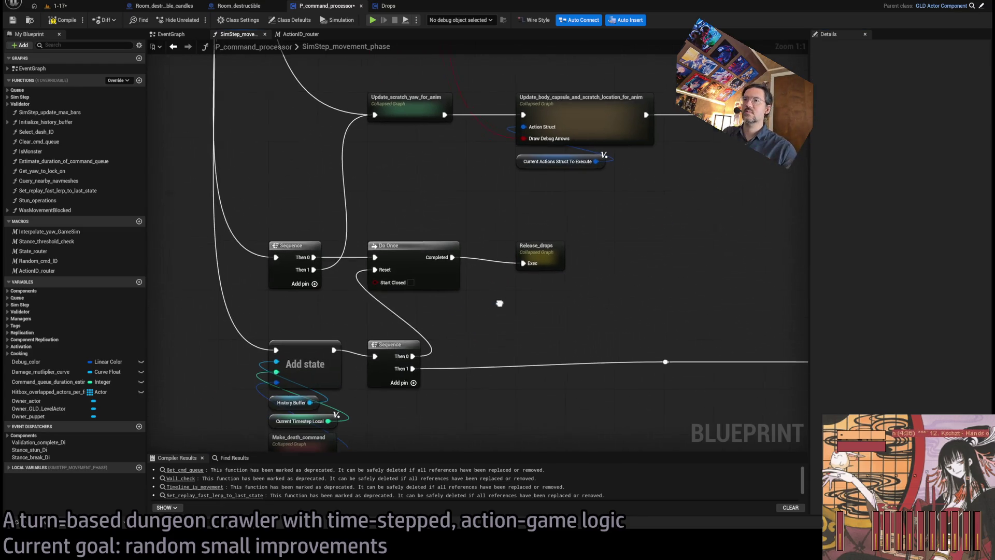
{"action": "mouse_move", "coordinate": [295, 242]}
{"action": "left_mouse_down"}
{"action": "mouse_move", "coordinate": [351, 425]}
{"action": "mouse_move", "coordinate": [350, 384]}
{"action": "left_mouse_up"}
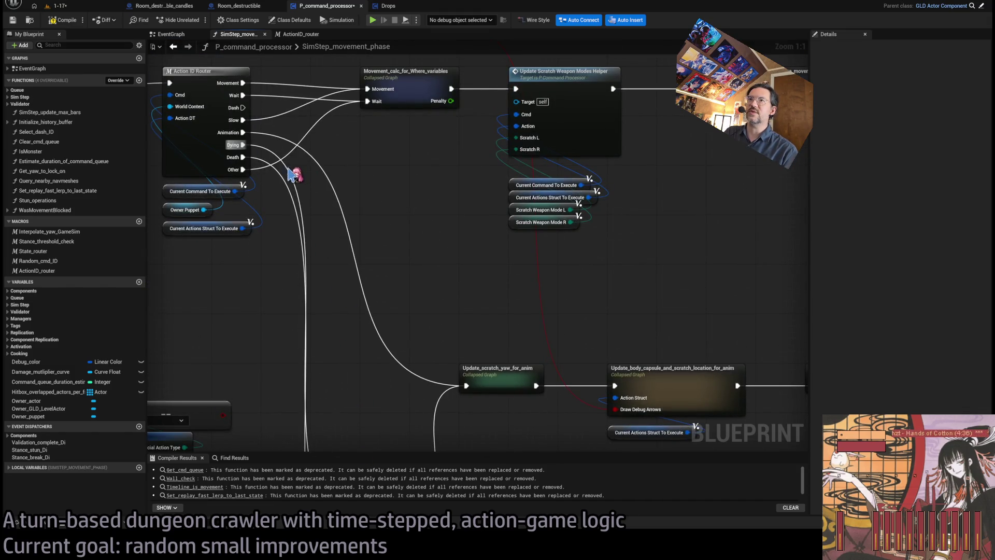
Select the Release_drops node to check its input.
{"action": "left_click_drag", "start_coordinate": [313, 216], "coordinate": [354, 297]}
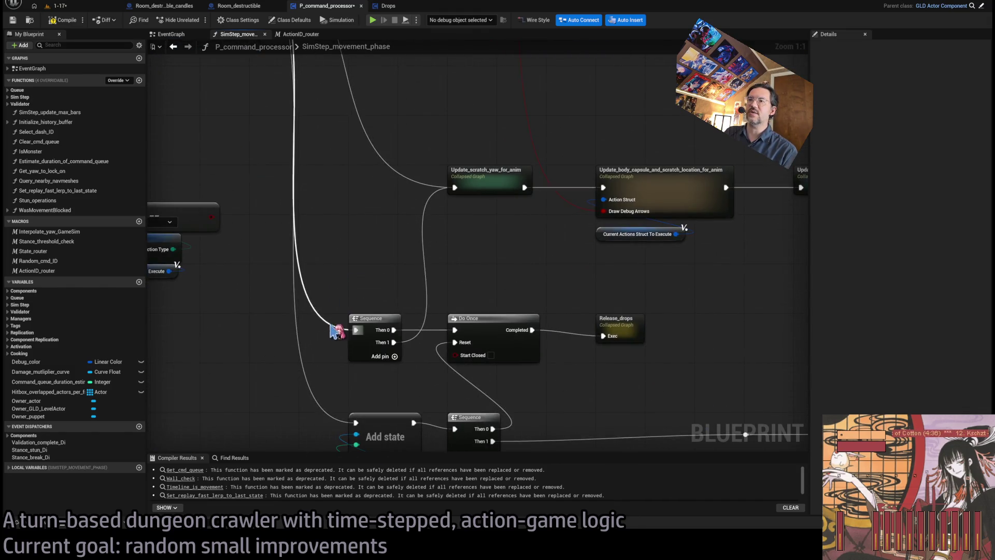
{"action": "left_click", "coordinate": [620, 332]}
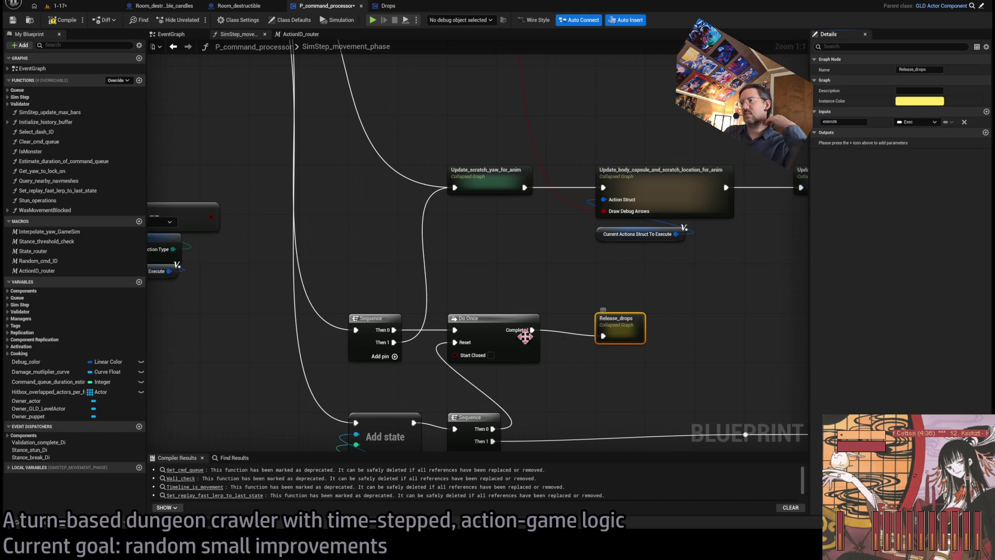
{"action": "scroll", "coordinate": [573, 317], "scroll_direction": "down", "scroll_amount": 2}
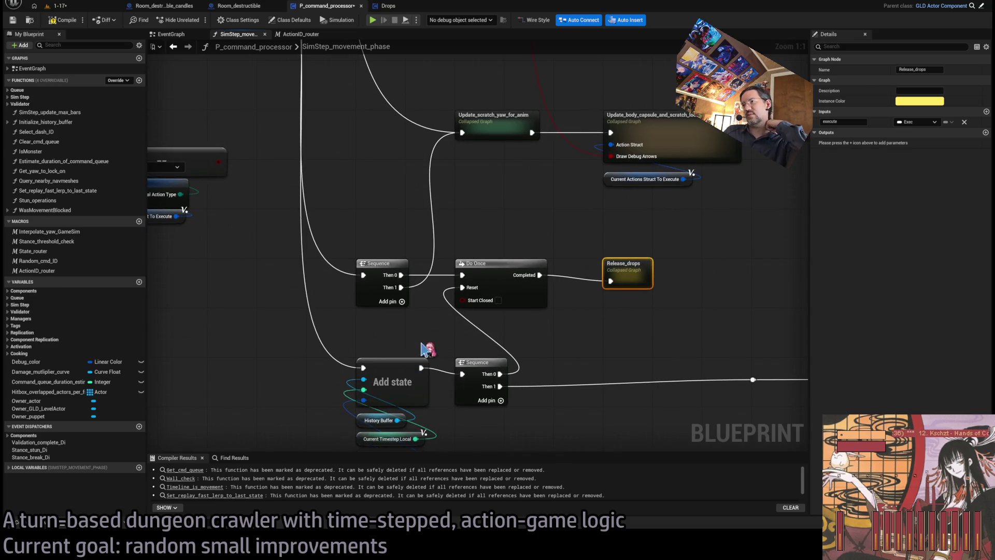
{"action": "scroll", "coordinate": [414, 353], "scroll_direction": "up", "scroll_amount": 3}
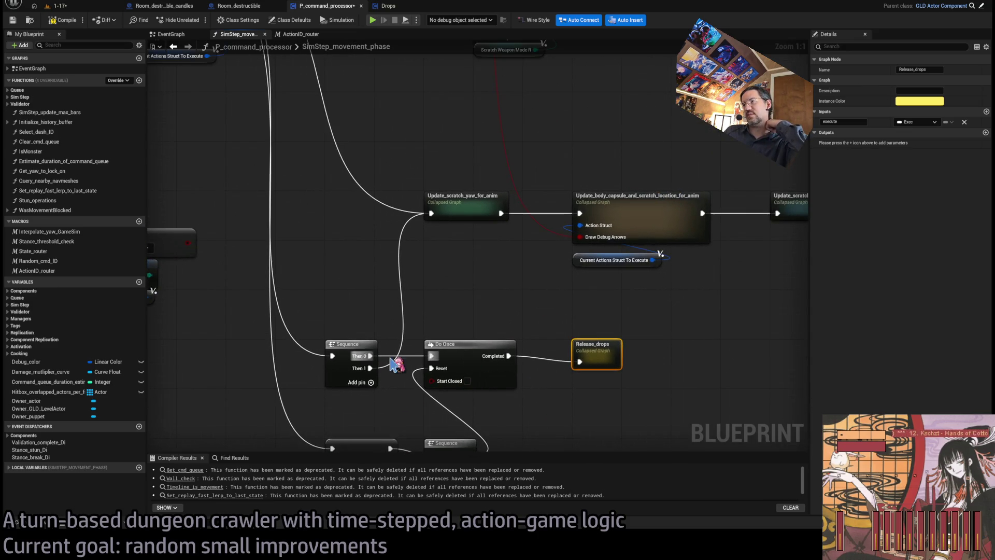
Move the Update_scratch_yaw_for_anim row of four collapsed graphs left, above the Sequence.
{"action": "left_click", "coordinate": [437, 207]}
{"action": "scroll", "coordinate": [484, 269], "scroll_direction": "down", "scroll_amount": 4}
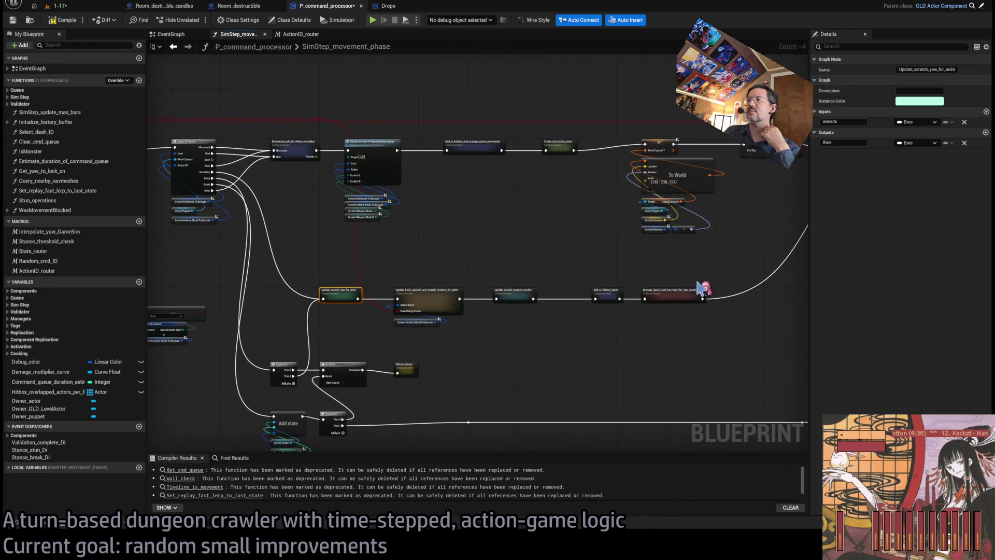
{"action": "left_click_drag", "start_coordinate": [728, 278], "coordinate": [321, 356]}
{"action": "scroll", "coordinate": [358, 337], "scroll_direction": "up", "scroll_amount": 5}
{"action": "scroll", "coordinate": [428, 278], "scroll_direction": "down", "scroll_amount": 2}
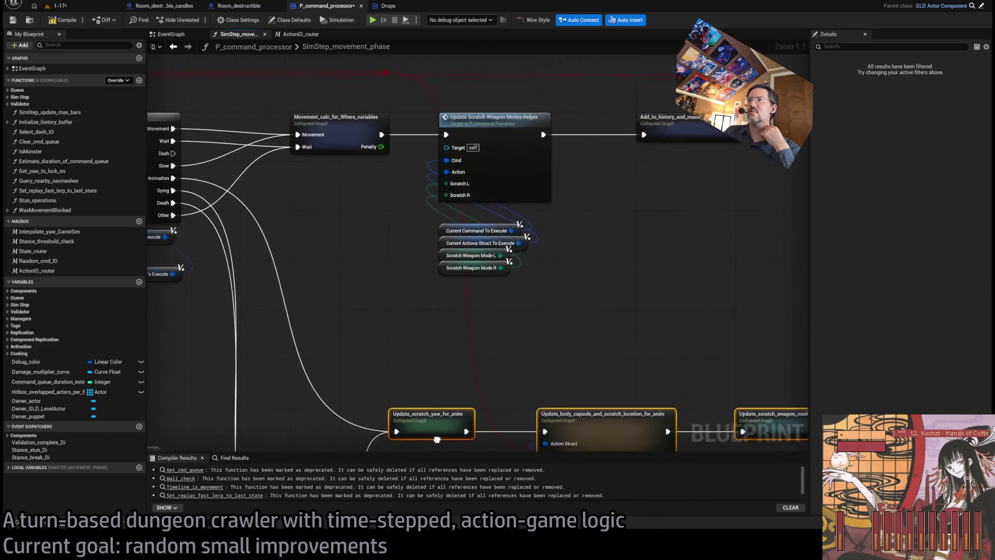
{"action": "scroll", "coordinate": [466, 329], "scroll_direction": "up", "scroll_amount": 2}
{"action": "left_click_drag", "start_coordinate": [467, 329], "coordinate": [372, 332]}
{"action": "left_click", "coordinate": [457, 258]}
{"action": "scroll", "coordinate": [458, 257], "scroll_direction": "down", "scroll_amount": 2}
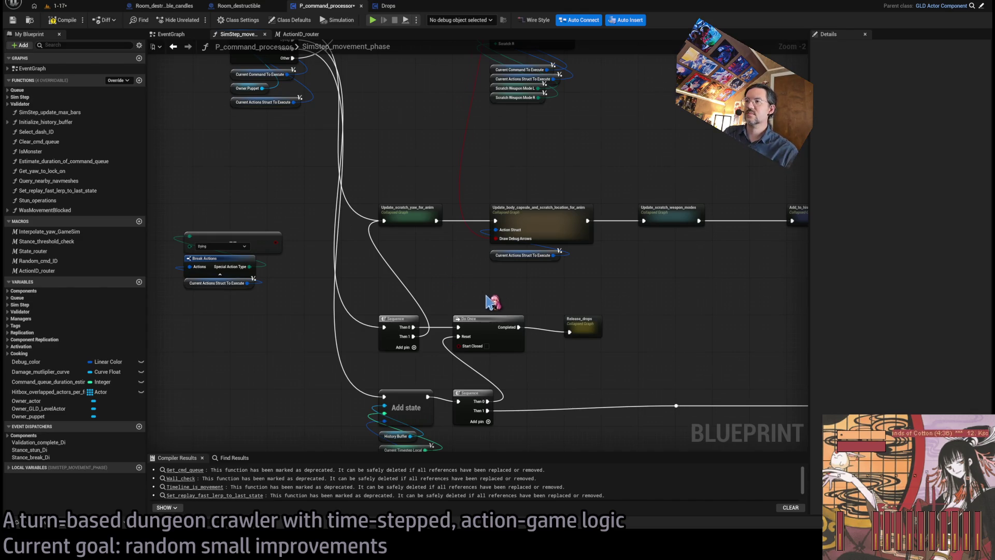
{"action": "scroll", "coordinate": [487, 302], "scroll_direction": "up", "scroll_amount": 1}
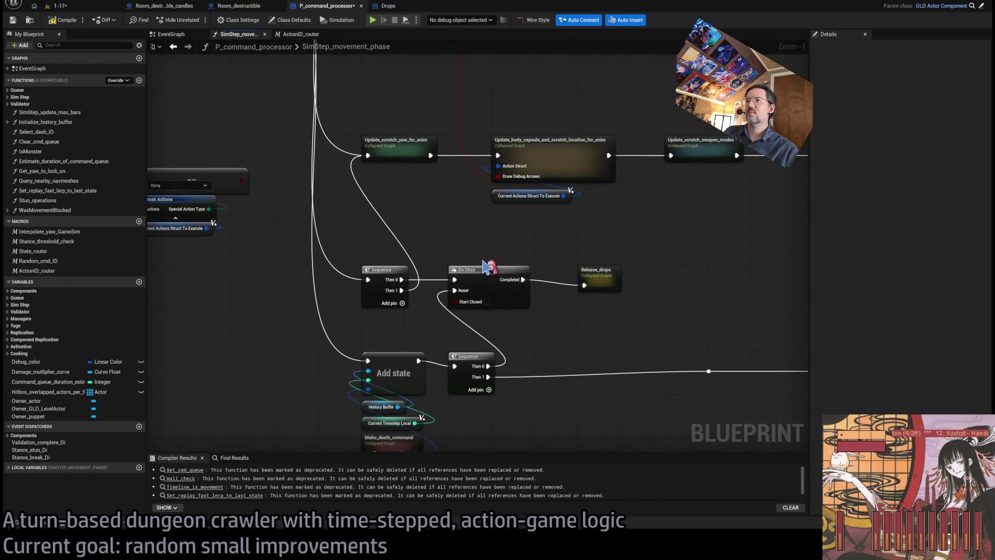
{"action": "scroll", "coordinate": [496, 285], "scroll_direction": "up", "scroll_amount": 1}
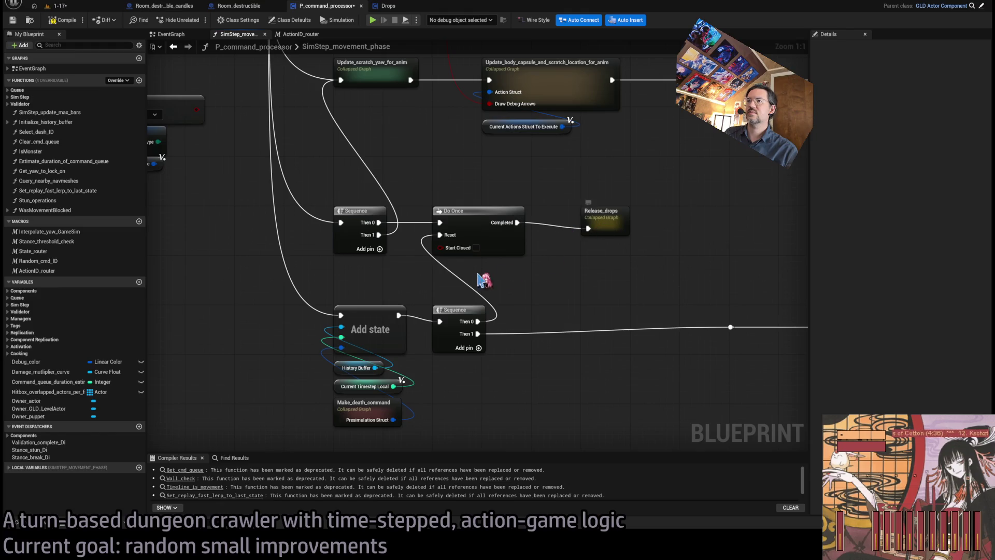
{"action": "scroll", "coordinate": [399, 282], "scroll_direction": "down", "scroll_amount": 2}
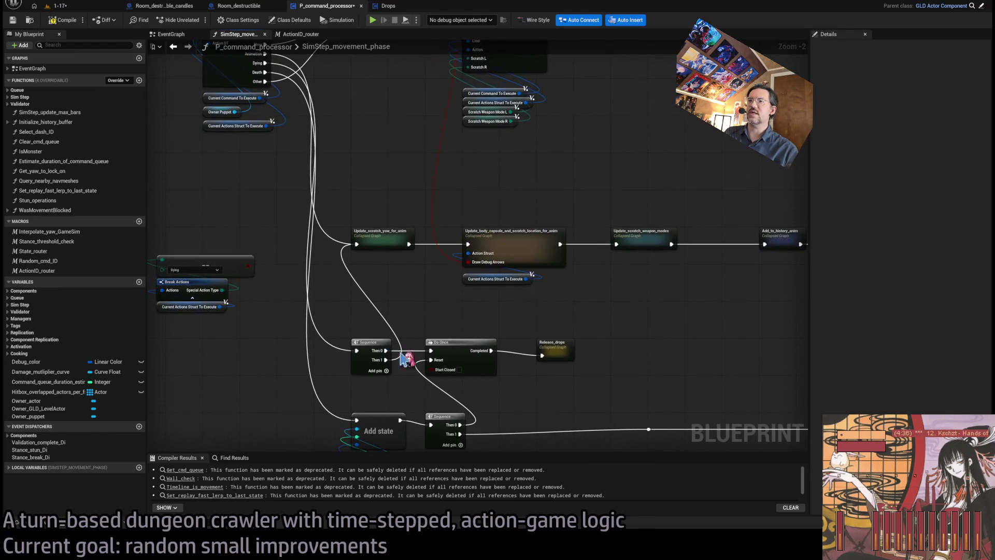
Select the Add state group with its reroute and trace the long exec wire to its far end.
{"action": "left_click_drag", "start_coordinate": [408, 359], "coordinate": [403, 244]}
{"action": "mouse_move", "coordinate": [345, 257]}
{"action": "left_mouse_down"}
{"action": "mouse_move", "coordinate": [600, 378]}
{"action": "mouse_move", "coordinate": [668, 386]}
{"action": "left_mouse_up"}
{"action": "left_click_drag", "start_coordinate": [600, 323], "coordinate": [374, 275]}
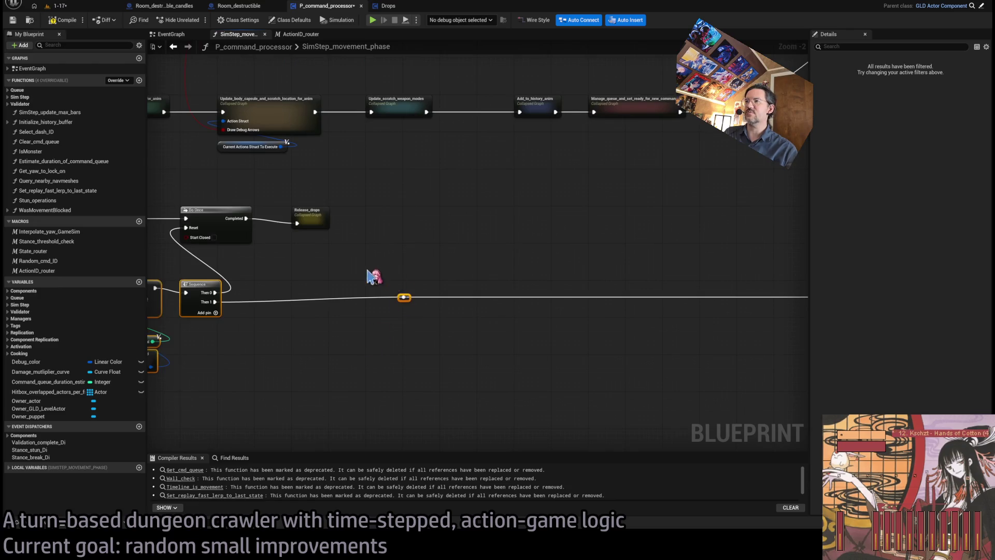
{"action": "mouse_move", "coordinate": [511, 293]}
{"action": "left_mouse_down"}
{"action": "mouse_move", "coordinate": [407, 276]}
{"action": "mouse_move", "coordinate": [278, 278]}
{"action": "mouse_move", "coordinate": [539, 329]}
{"action": "mouse_move", "coordinate": [318, 306]}
{"action": "left_mouse_up"}
{"action": "scroll", "coordinate": [516, 305], "scroll_direction": "up", "scroll_amount": 2}
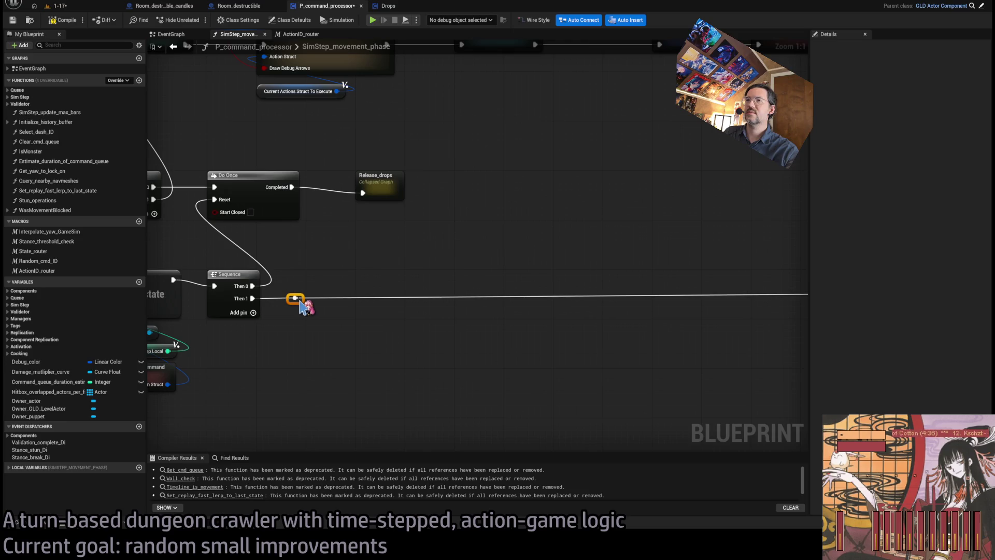
{"action": "scroll", "coordinate": [360, 344], "scroll_direction": "down", "scroll_amount": 2}
{"action": "left_click_drag", "start_coordinate": [360, 344], "coordinate": [212, 338]}
{"action": "scroll", "coordinate": [212, 337], "scroll_direction": "down", "scroll_amount": 1}
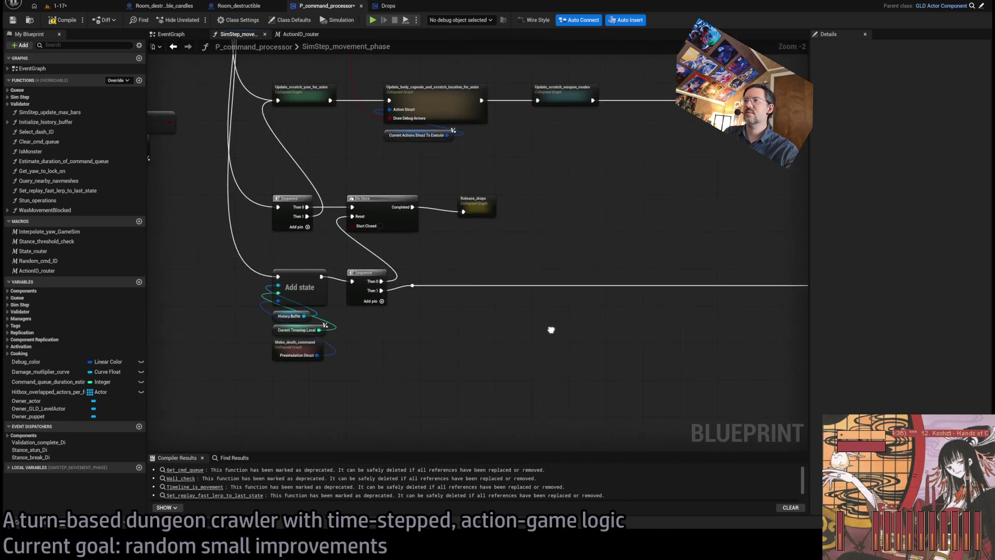
{"action": "scroll", "coordinate": [573, 324], "scroll_direction": "down", "scroll_amount": 2}
{"action": "scroll", "coordinate": [433, 340], "scroll_direction": "down", "scroll_amount": 1}
{"action": "scroll", "coordinate": [496, 353], "scroll_direction": "up", "scroll_amount": 3}
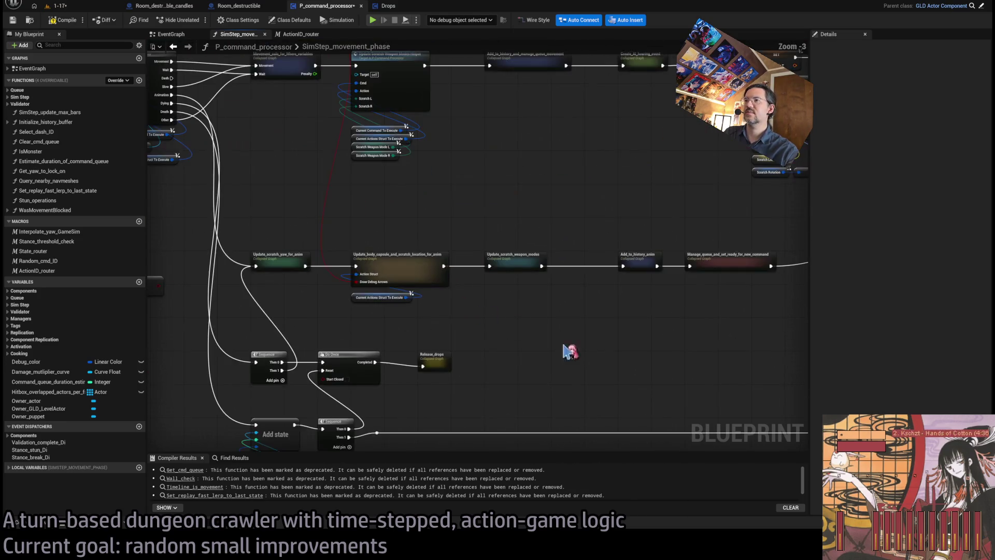
{"action": "scroll", "coordinate": [389, 311], "scroll_direction": "down", "scroll_amount": 2}
{"action": "scroll", "coordinate": [456, 305], "scroll_direction": "up", "scroll_amount": 1}
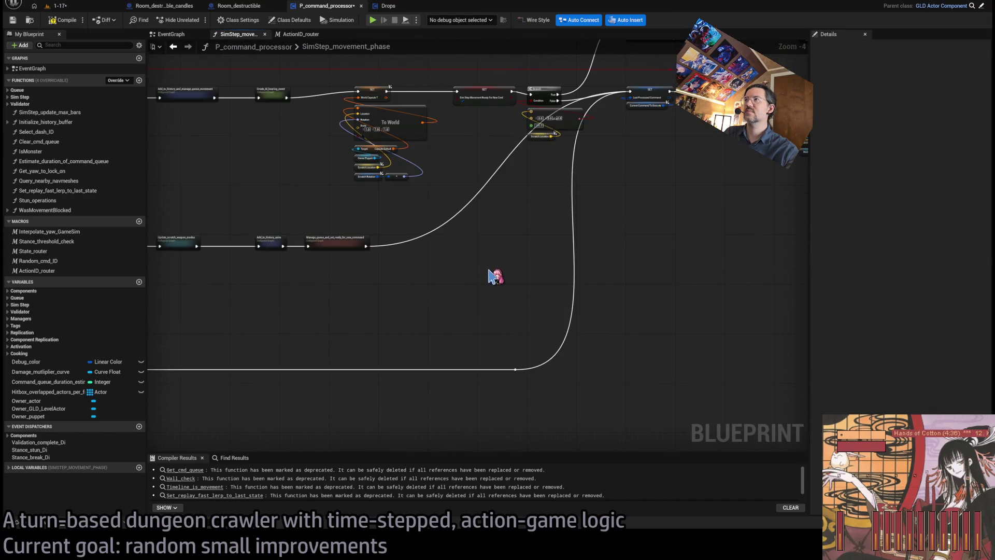
Add a reroute on the exec wire, stack it above the existing reroute, and move both right.
{"action": "double_click", "coordinate": [437, 229]}
{"action": "mouse_move", "coordinate": [438, 229]}
{"action": "left_mouse_down"}
{"action": "mouse_move", "coordinate": [485, 250]}
{"action": "mouse_move", "coordinate": [514, 248]}
{"action": "left_mouse_up"}
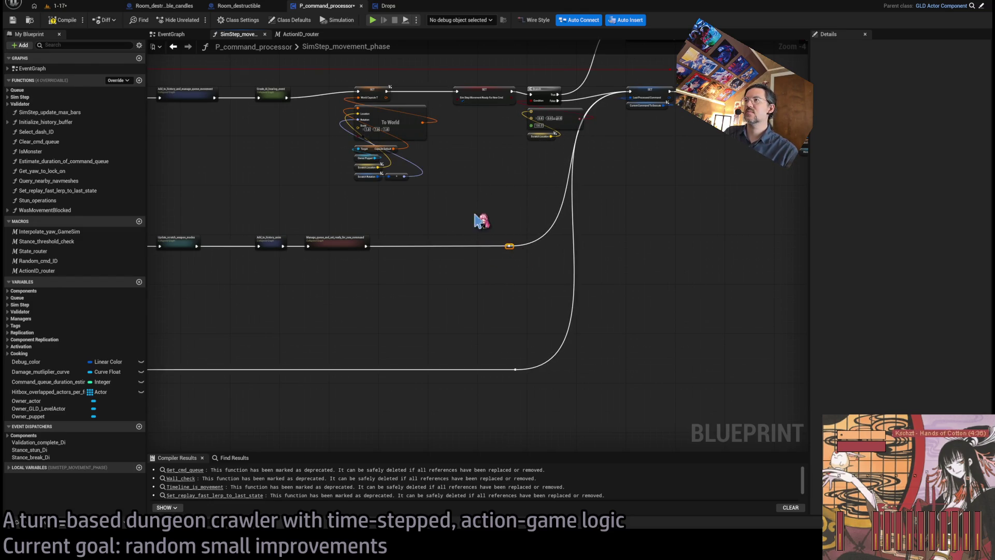
{"action": "scroll", "coordinate": [517, 249], "scroll_direction": "up", "scroll_amount": 3}
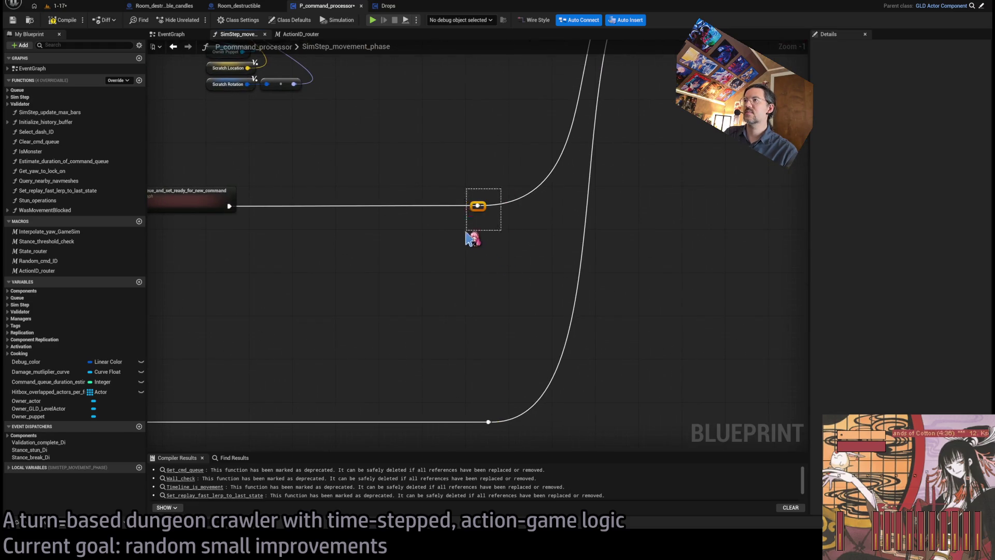
{"action": "left_click_drag", "start_coordinate": [483, 211], "coordinate": [495, 212]}
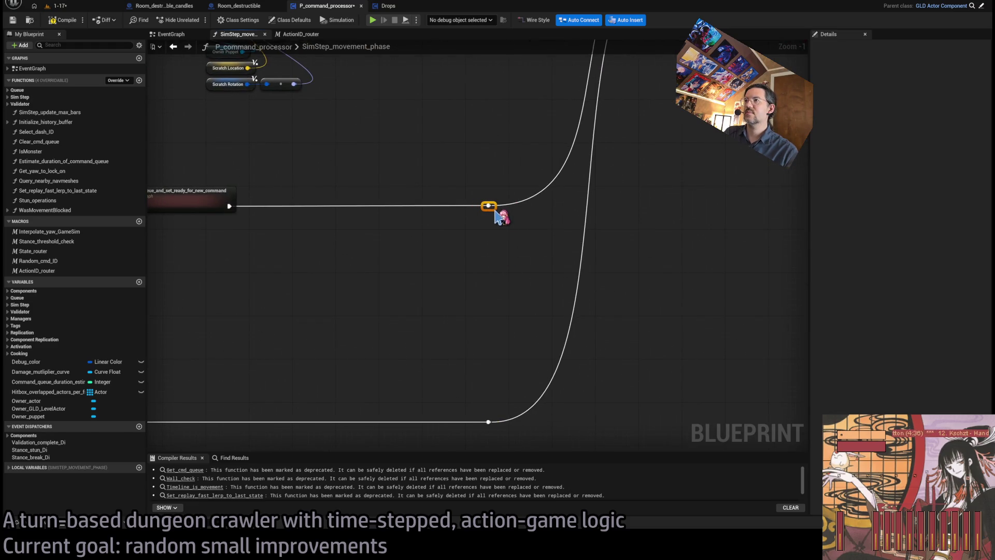
{"action": "left_click_drag", "start_coordinate": [518, 174], "coordinate": [449, 419]}
{"action": "scroll", "coordinate": [389, 307], "scroll_direction": "down", "scroll_amount": 2}
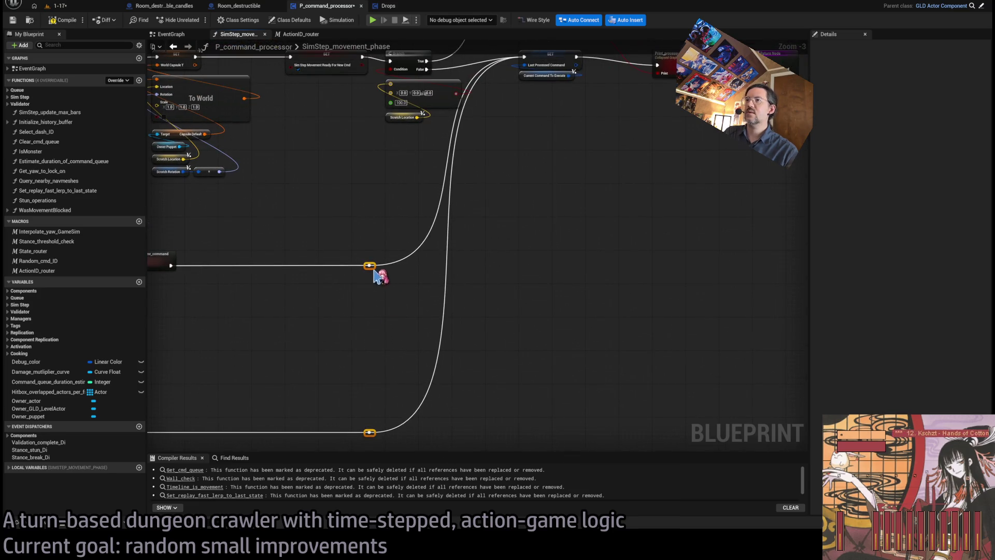
{"action": "left_click_drag", "start_coordinate": [374, 270], "coordinate": [430, 268]}
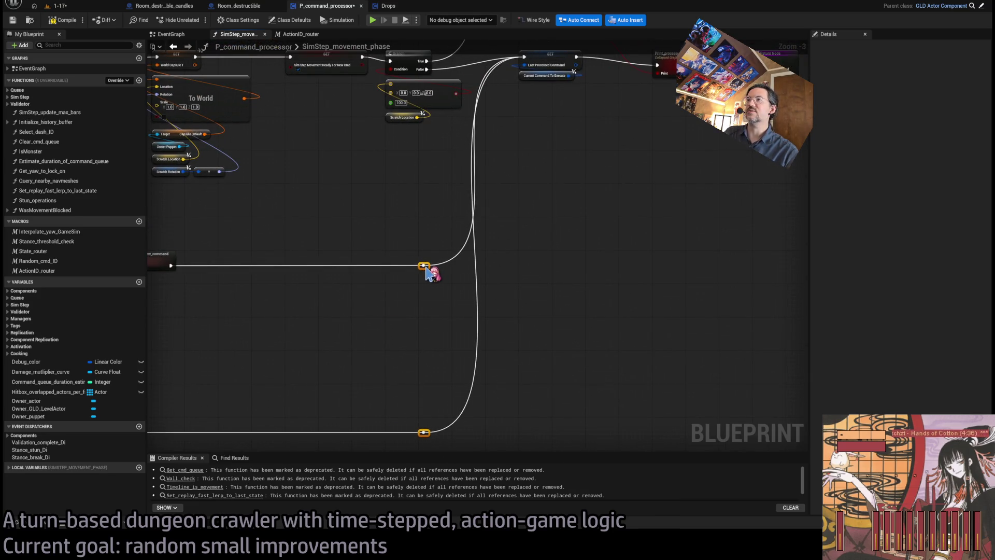
Shift Add_to_history_anim and Manage_queue slightly left, then compile P_command_processor.
{"action": "scroll", "coordinate": [430, 273], "scroll_direction": "down", "scroll_amount": 1}
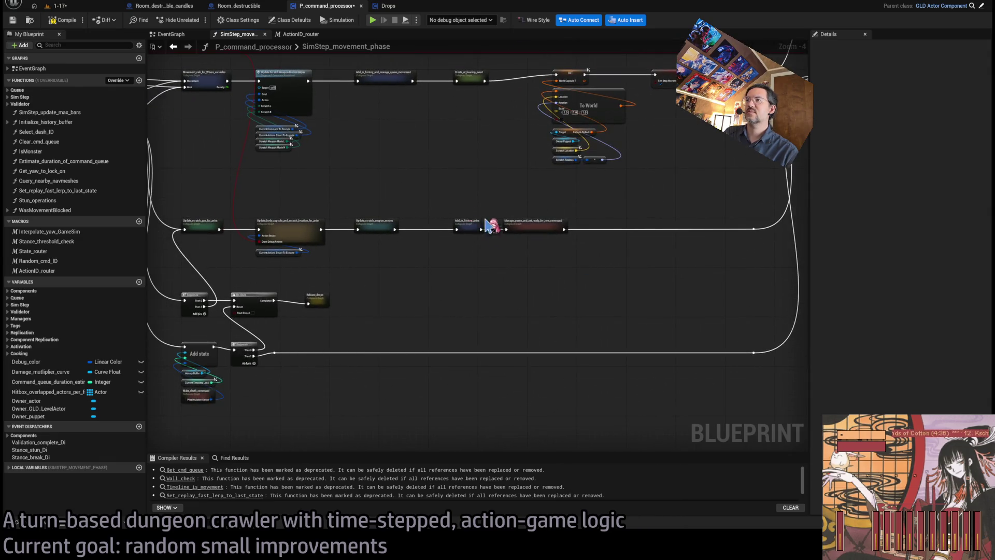
{"action": "scroll", "coordinate": [489, 227], "scroll_direction": "up", "scroll_amount": 3}
{"action": "left_click_drag", "start_coordinate": [563, 180], "coordinate": [672, 296]}
{"action": "scroll", "coordinate": [554, 208], "scroll_direction": "up", "scroll_amount": 1}
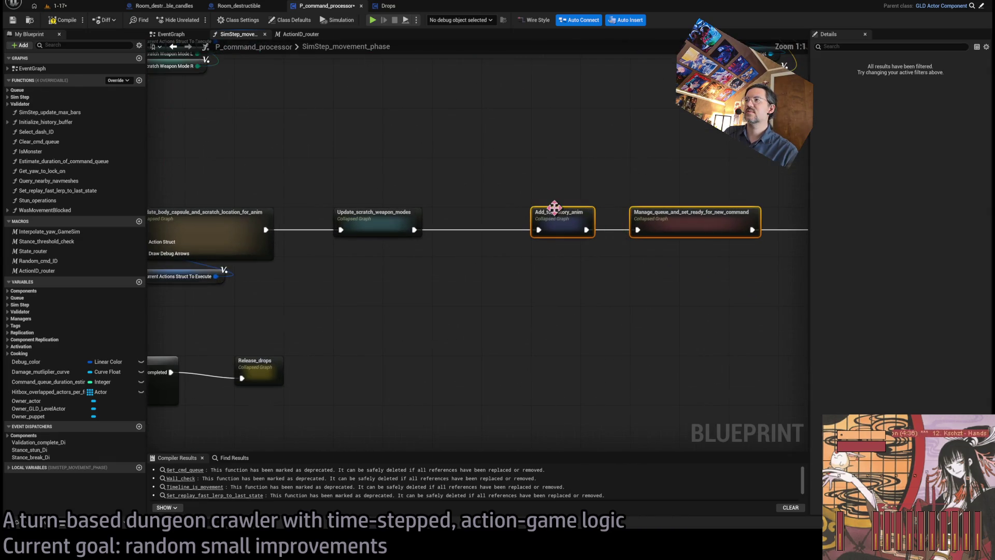
{"action": "left_click_drag", "start_coordinate": [555, 207], "coordinate": [514, 207]}
{"action": "left_click", "coordinate": [473, 284]}
{"action": "scroll", "coordinate": [557, 289], "scroll_direction": "down", "scroll_amount": 2}
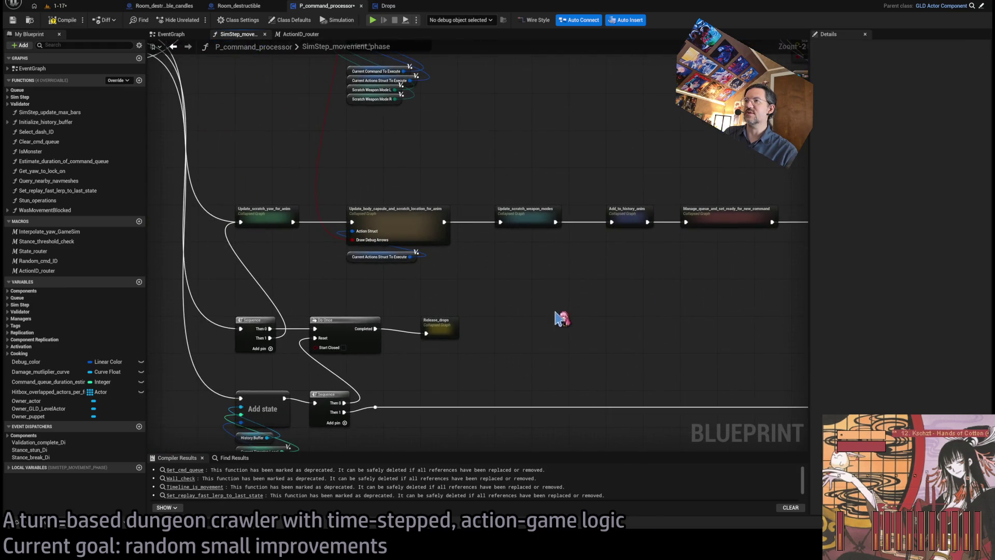
{"action": "mouse_move", "coordinate": [380, 220]}
{"action": "left_mouse_down"}
{"action": "mouse_move", "coordinate": [395, 287]}
{"action": "mouse_move", "coordinate": [484, 176]}
{"action": "left_mouse_up"}
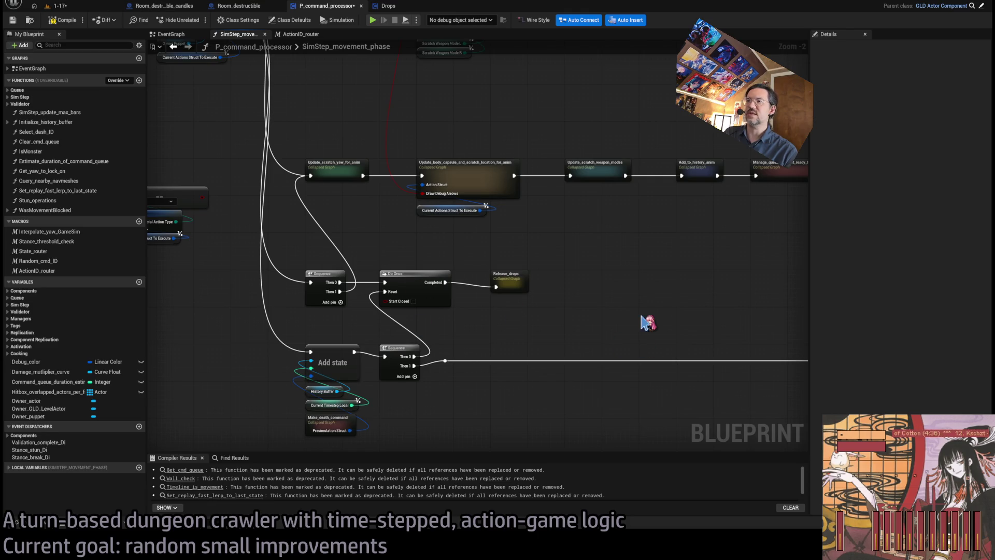
{"action": "left_click", "coordinate": [63, 20]}
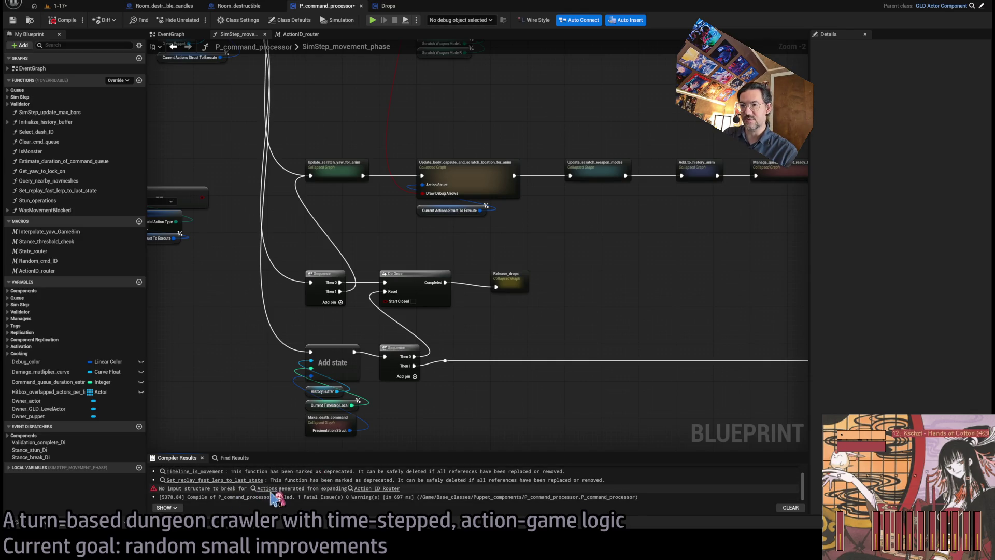
Jump to the Break Actions node behind the compile error and view the router's branch chain.
{"action": "left_click", "coordinate": [272, 489]}
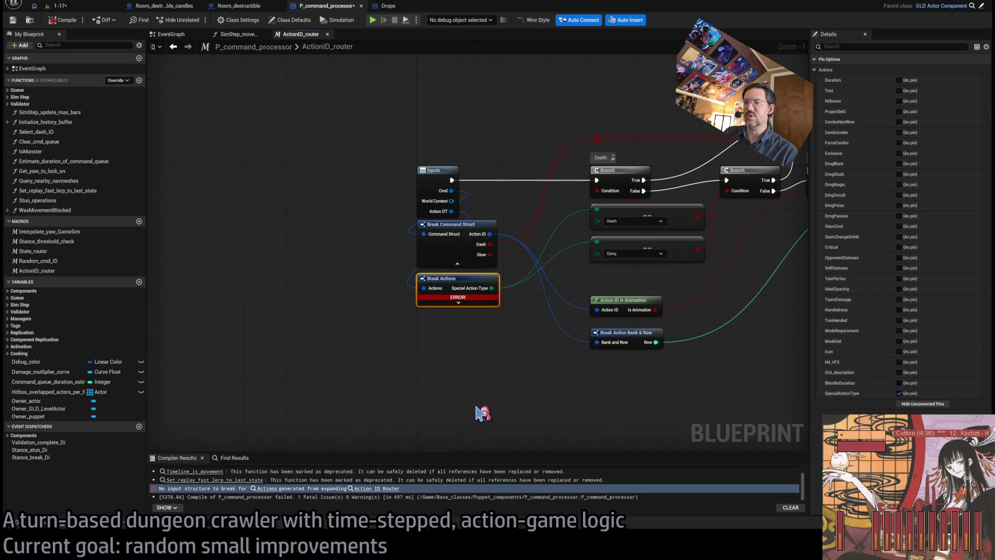
{"action": "left_click_drag", "start_coordinate": [512, 366], "coordinate": [411, 356]}
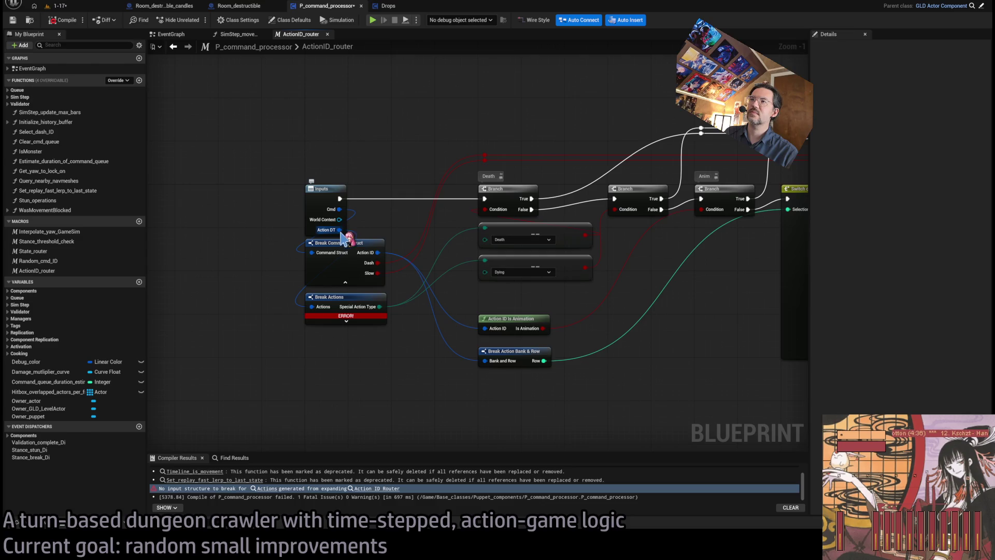
{"action": "mouse_move", "coordinate": [342, 236]}
{"action": "left_mouse_down"}
{"action": "mouse_move", "coordinate": [565, 358]}
{"action": "mouse_move", "coordinate": [189, 357]}
{"action": "mouse_move", "coordinate": [326, 217]}
{"action": "left_mouse_up"}
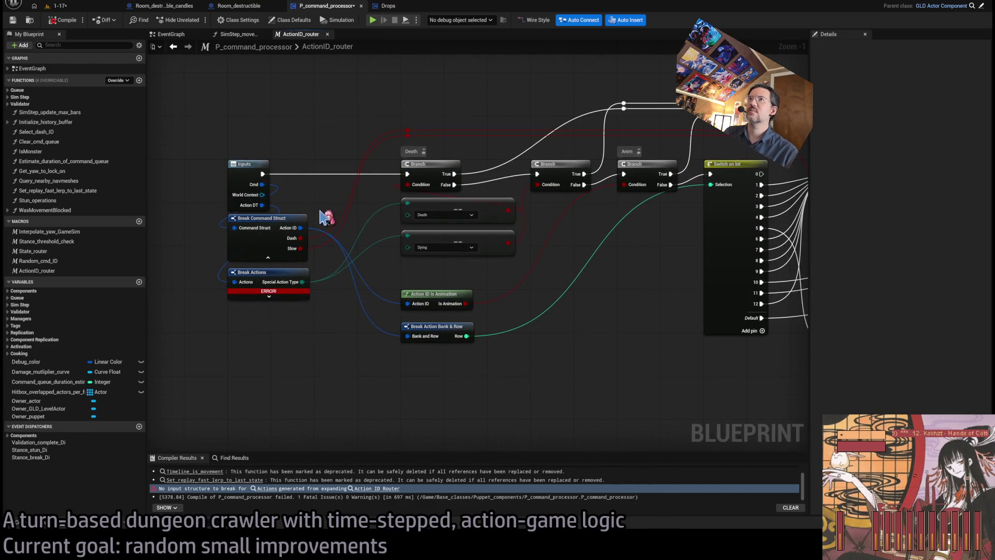
Recompile, select the remaining Break Actions error, and return to the SimStep_movement_phase graph.
{"action": "left_click", "coordinate": [61, 20]}
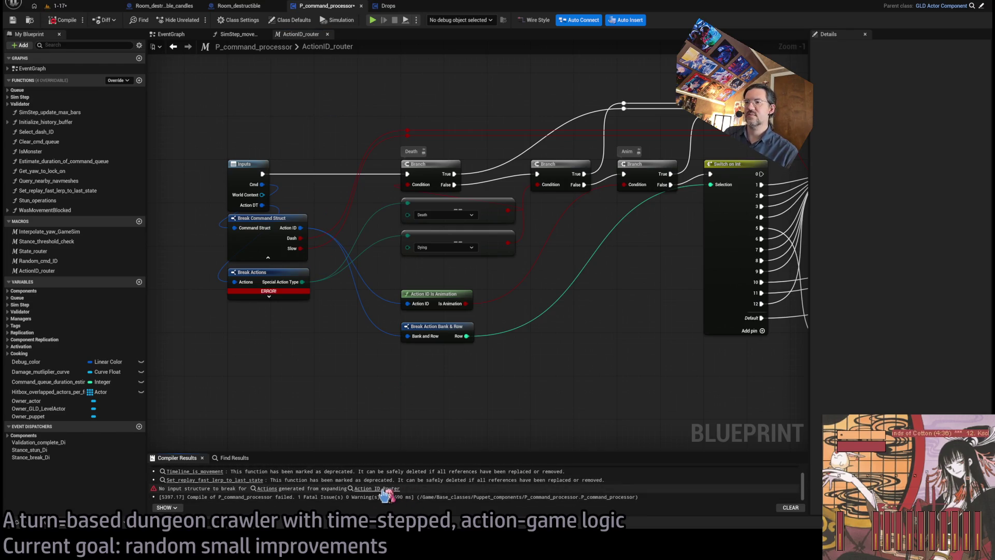
{"action": "left_click", "coordinate": [212, 488]}
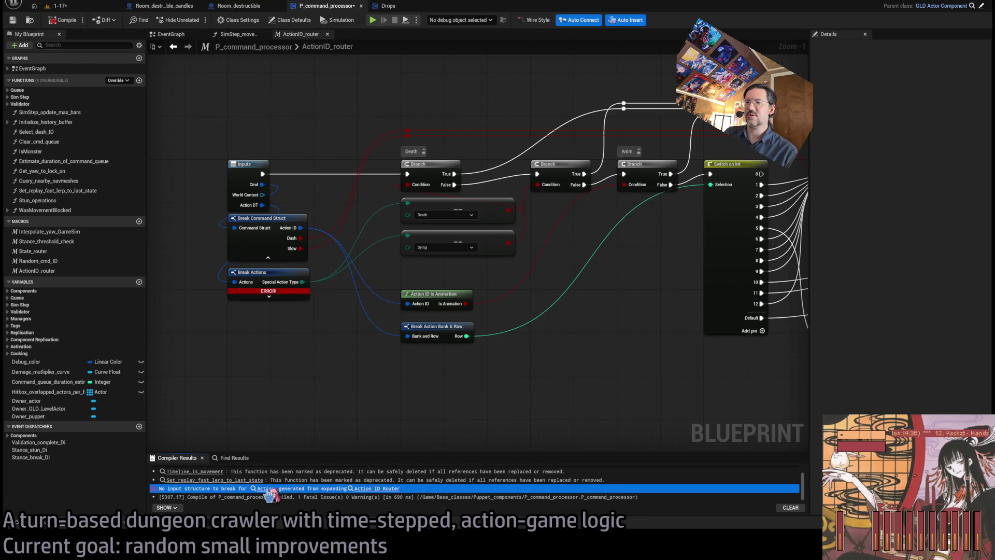
{"action": "left_click", "coordinate": [257, 34]}
{"action": "scroll", "coordinate": [466, 249], "scroll_direction": "down", "scroll_amount": 2}
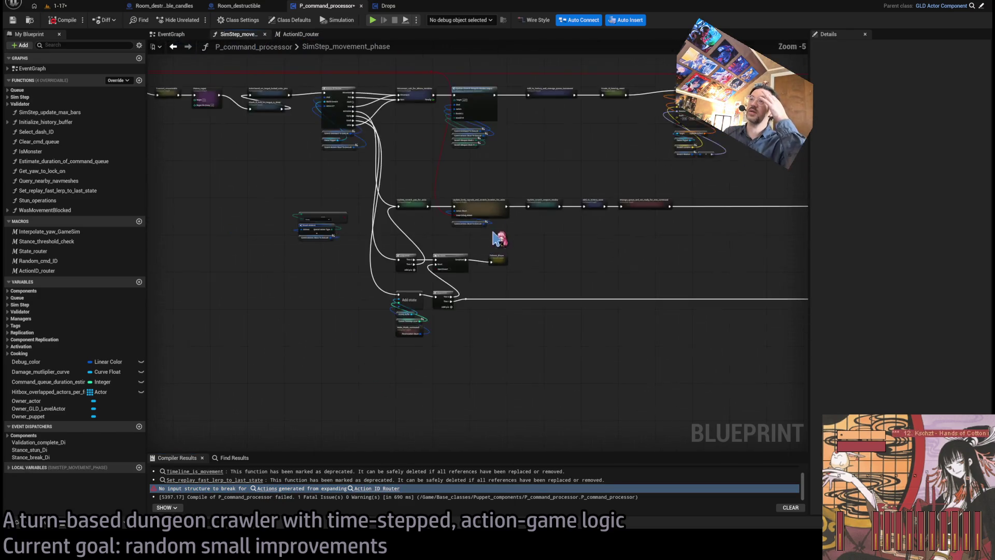
Follow the Action ID Router error link to the failing Break Actions node in ActionID_router.
{"action": "scroll", "coordinate": [359, 291], "scroll_direction": "up", "scroll_amount": 2}
{"action": "scroll", "coordinate": [359, 290], "scroll_direction": "up", "scroll_amount": 1}
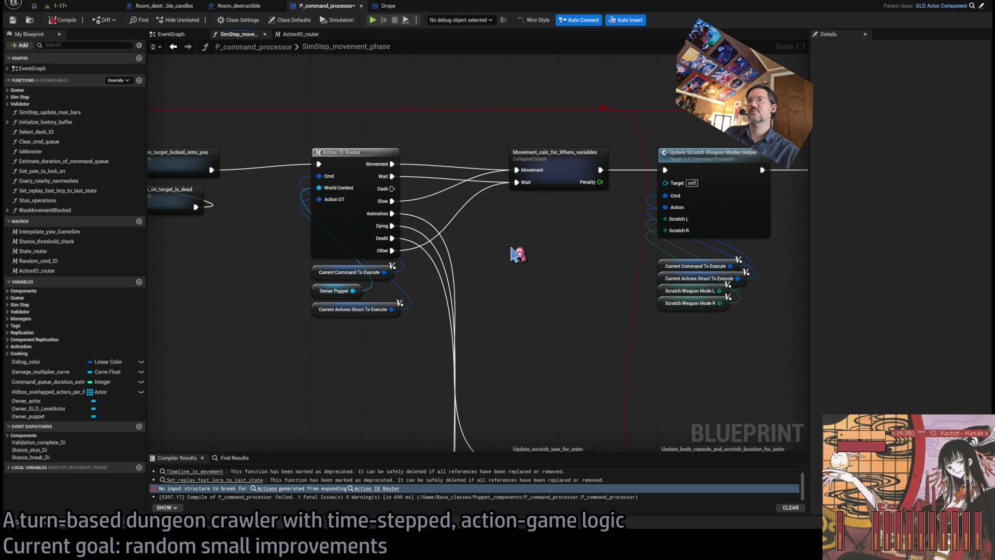
{"action": "left_click", "coordinate": [350, 231]}
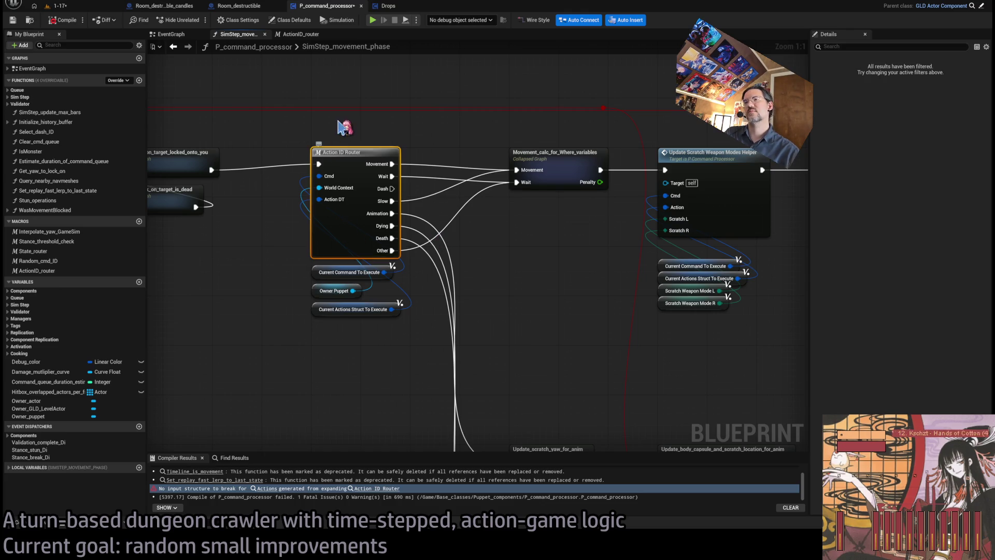
{"action": "left_click", "coordinate": [339, 129]}
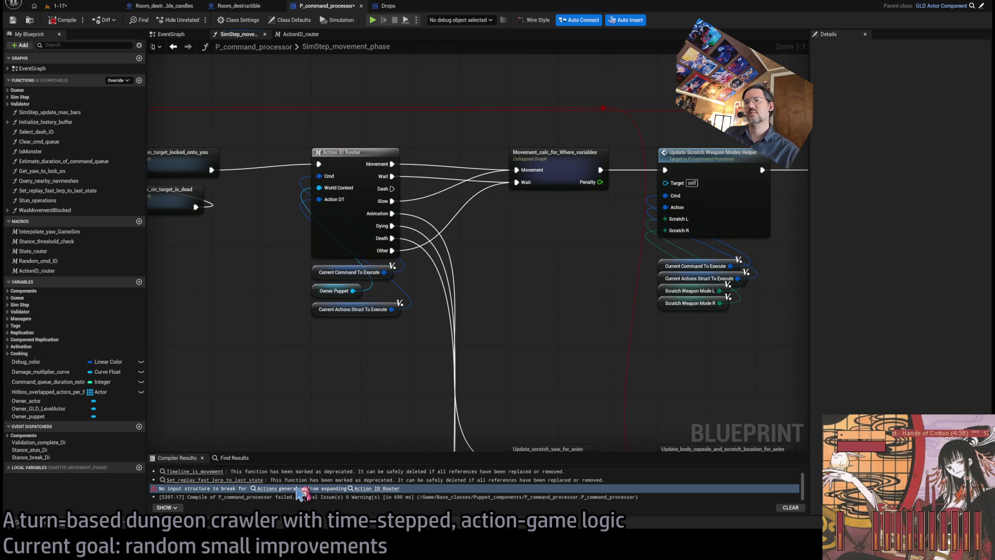
{"action": "left_click", "coordinate": [274, 490]}
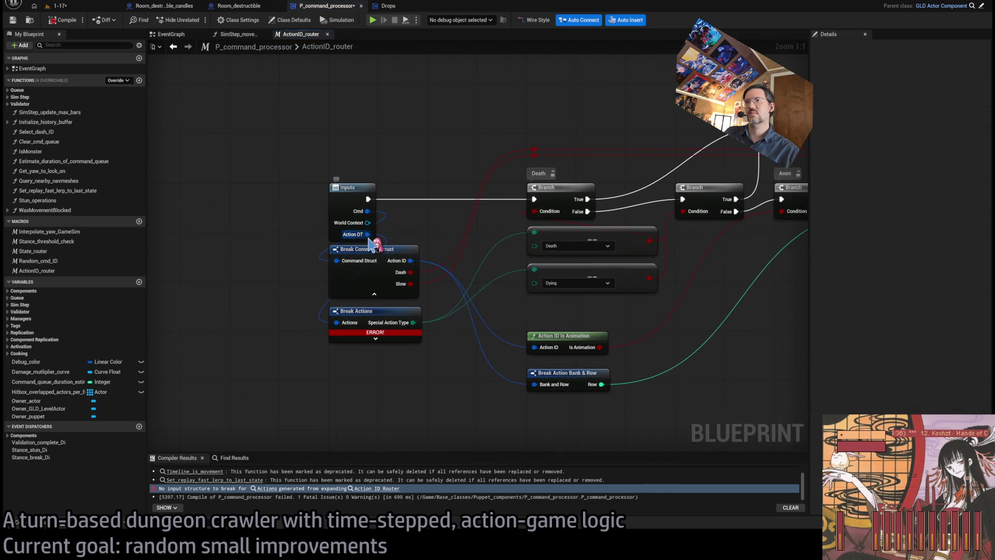
Back in SimStep_movement_phase, recompile the blueprint and reopen the ActionID_router macro.
{"action": "left_click", "coordinate": [242, 35]}
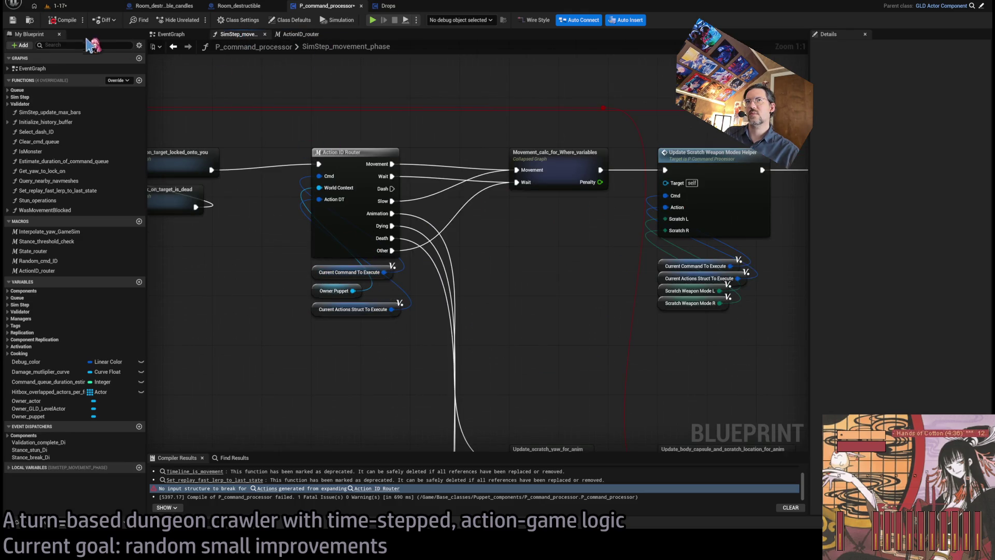
{"action": "left_click", "coordinate": [63, 20]}
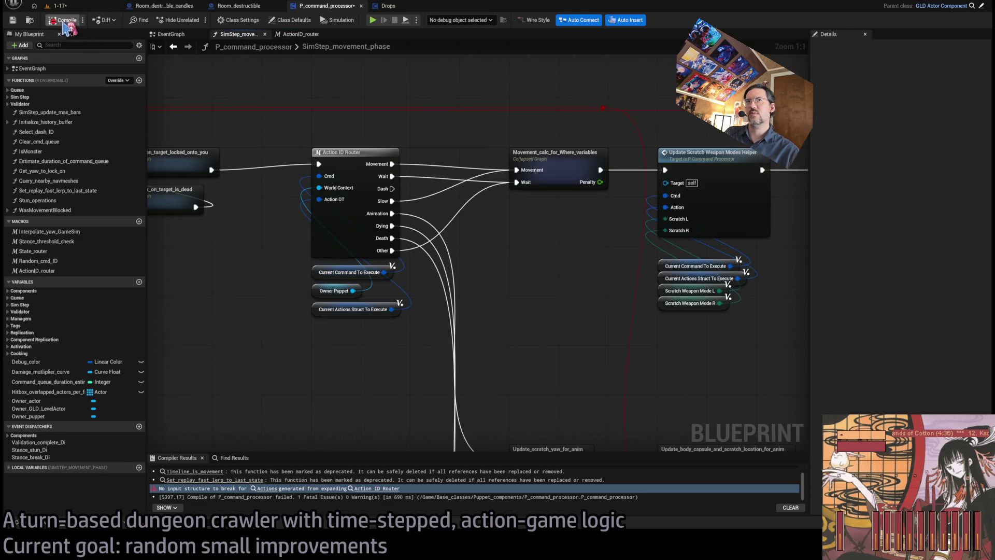
{"action": "double_click", "coordinate": [354, 152]}
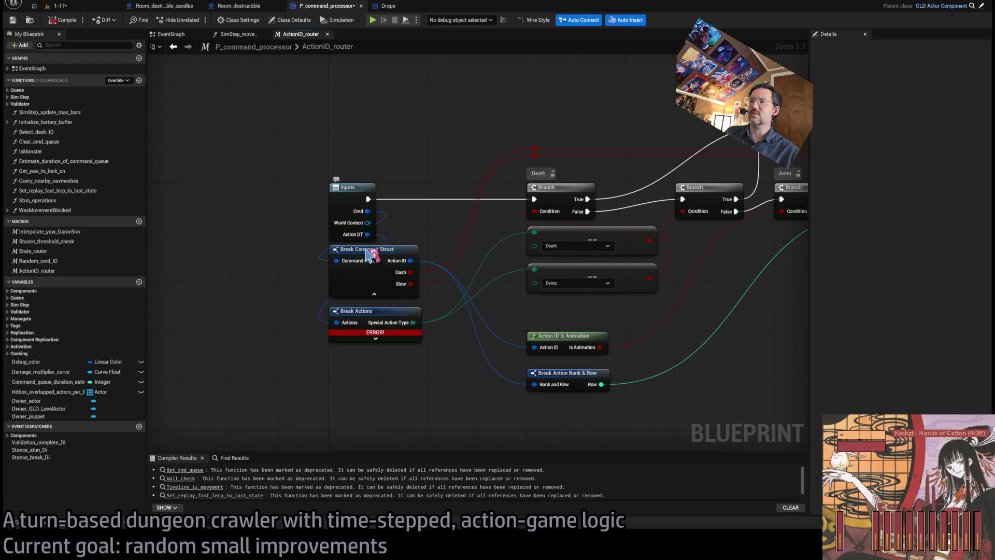
{"action": "left_click", "coordinate": [345, 284]}
{"action": "left_click", "coordinate": [298, 290]}
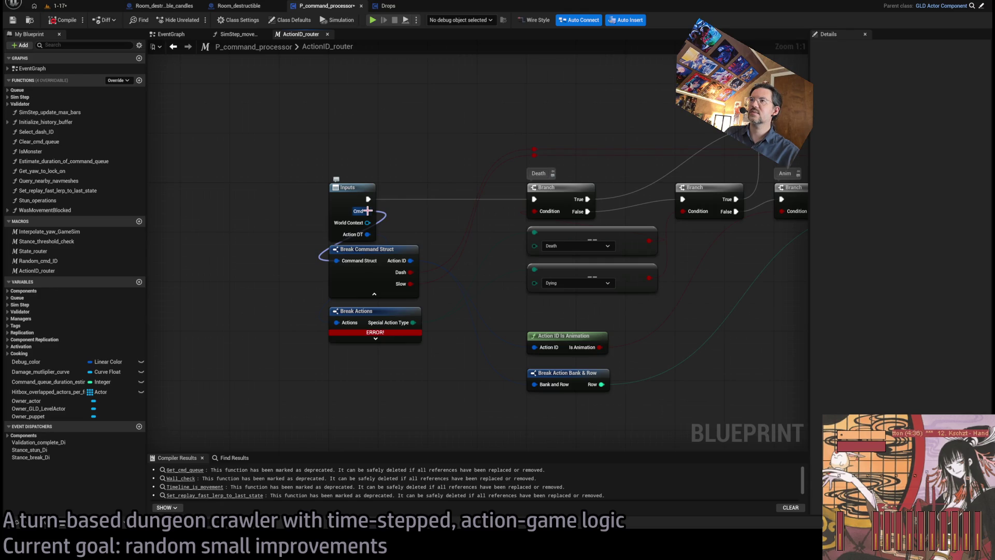
{"action": "mouse_move", "coordinate": [367, 210]}
{"action": "left_mouse_down"}
{"action": "mouse_move", "coordinate": [453, 108]}
{"action": "mouse_move", "coordinate": [369, 115]}
{"action": "left_mouse_up"}
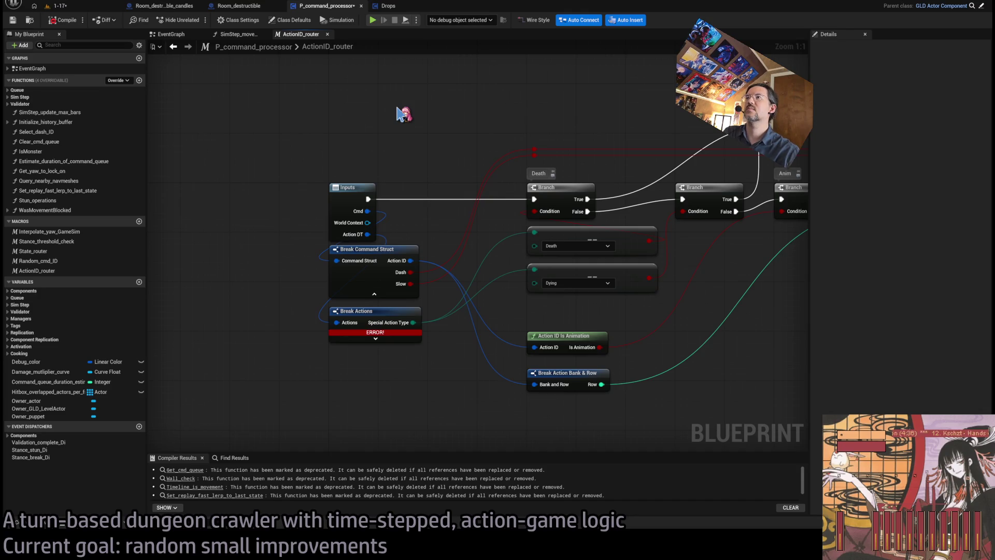
{"action": "key", "text": "ctrl+v"}
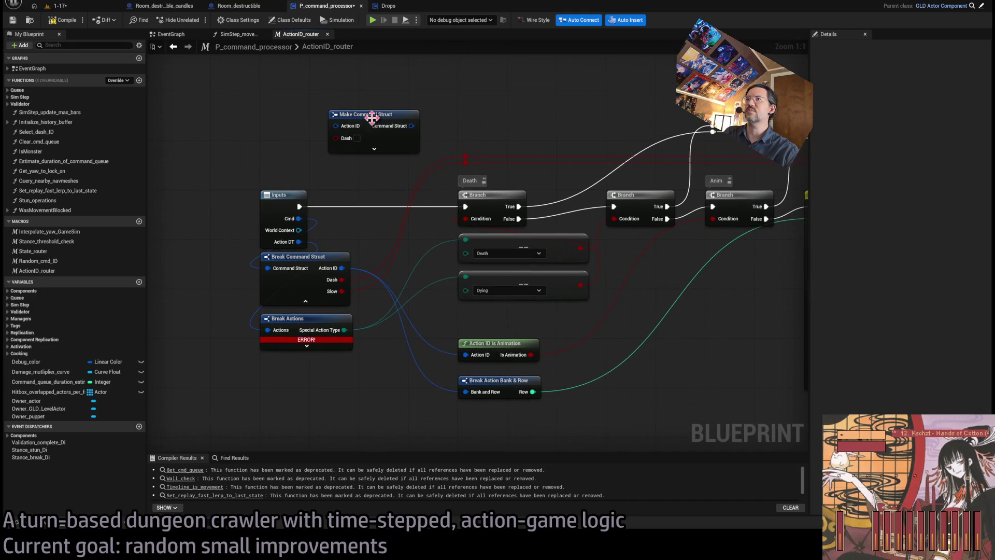
{"action": "left_click_drag", "start_coordinate": [375, 119], "coordinate": [332, 99]}
{"action": "key", "text": "Delete"}
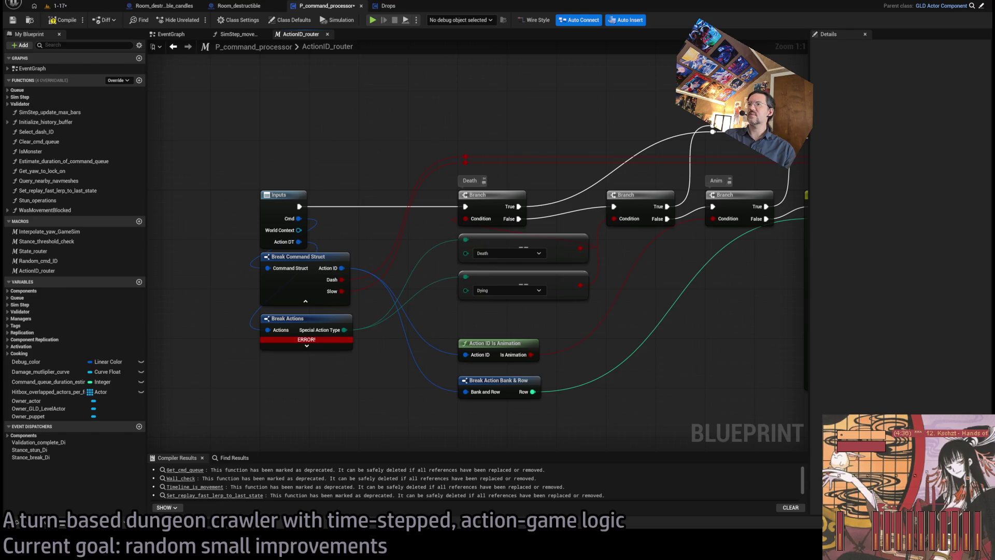
{"action": "left_click", "coordinate": [251, 330]}
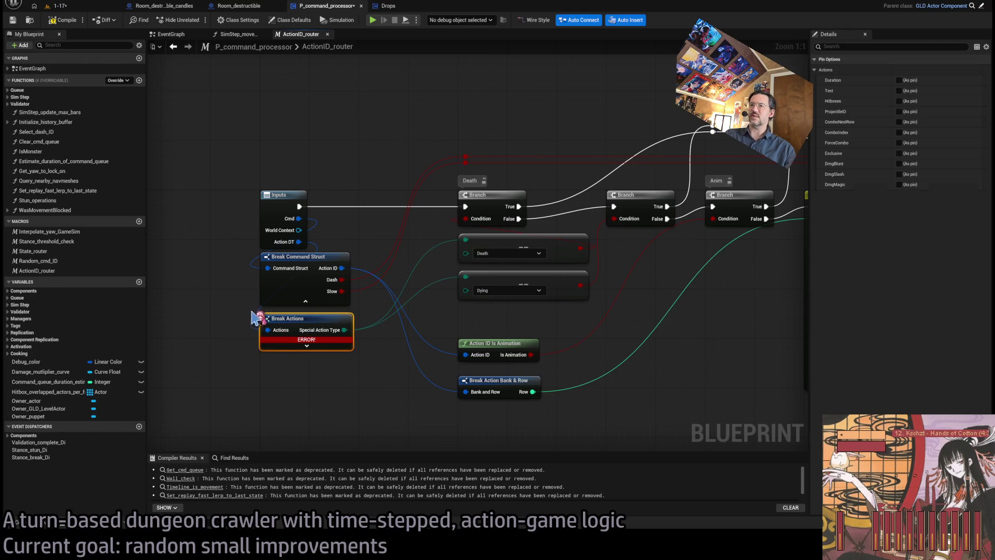
Select the Break Actions node to show its pin options, from Duration to SpecialActionType, in Details.
{"action": "left_click", "coordinate": [310, 444]}
{"action": "left_click", "coordinate": [307, 317]}
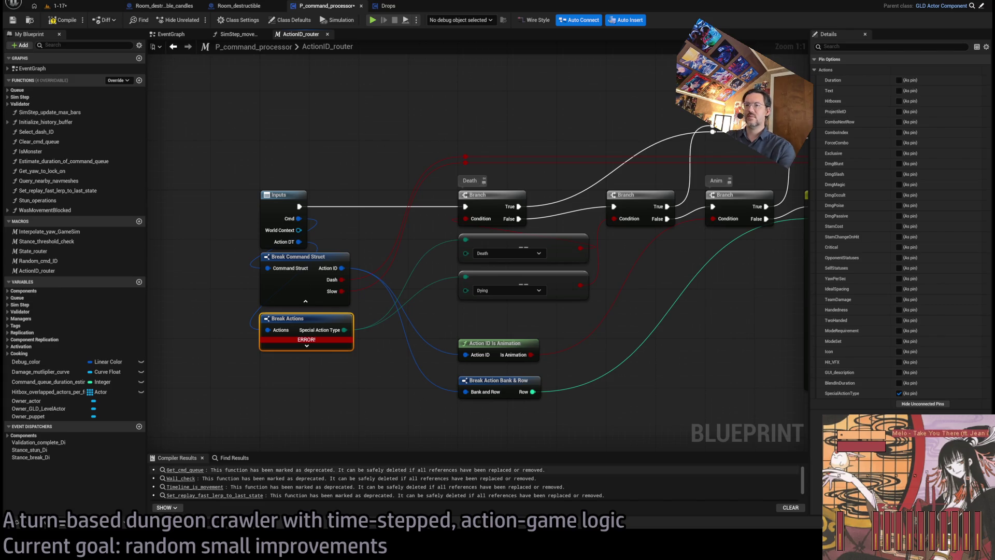
Glance at the GLD: To-Do document, then bring the YouTube BRB screen playlist forward.
{"action": "key", "text": "alt+Tab"}
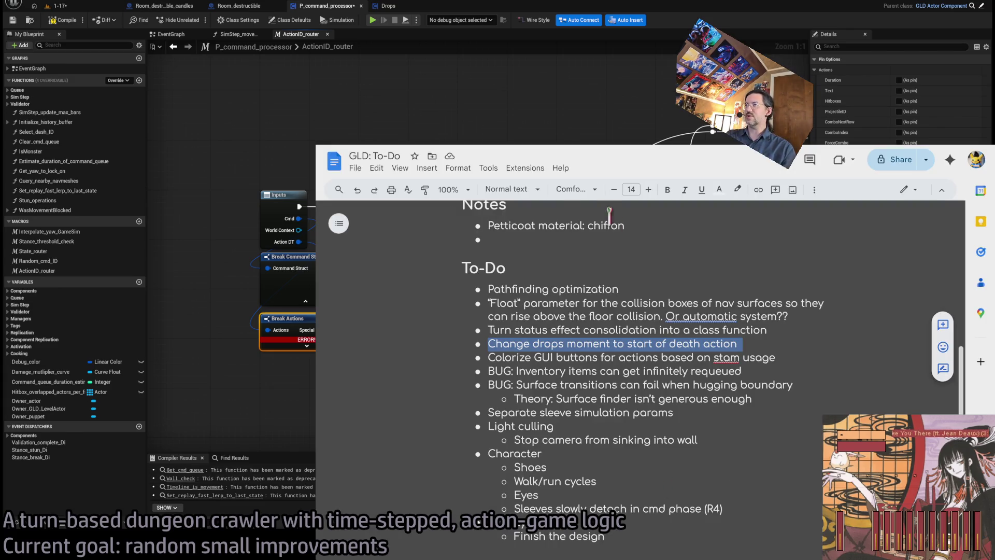
{"action": "key", "text": "alt+Tab"}
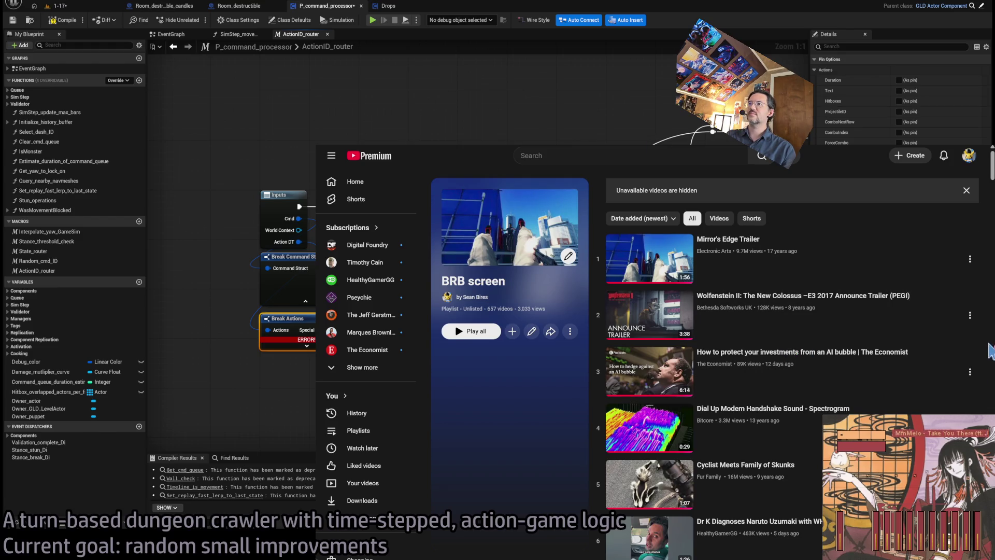
Start the Mirror's Edge Trailer from the BRB screen playlist.
{"action": "scroll", "coordinate": [985, 350], "scroll_direction": "down", "scroll_amount": 2}
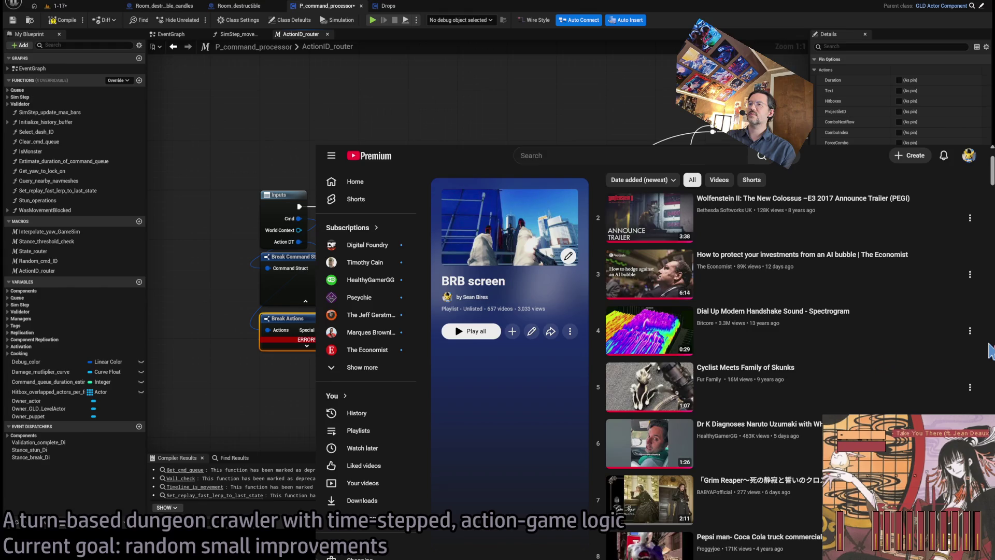
{"action": "scroll", "coordinate": [907, 310], "scroll_direction": "up", "scroll_amount": 2}
{"action": "left_click", "coordinate": [831, 267]}
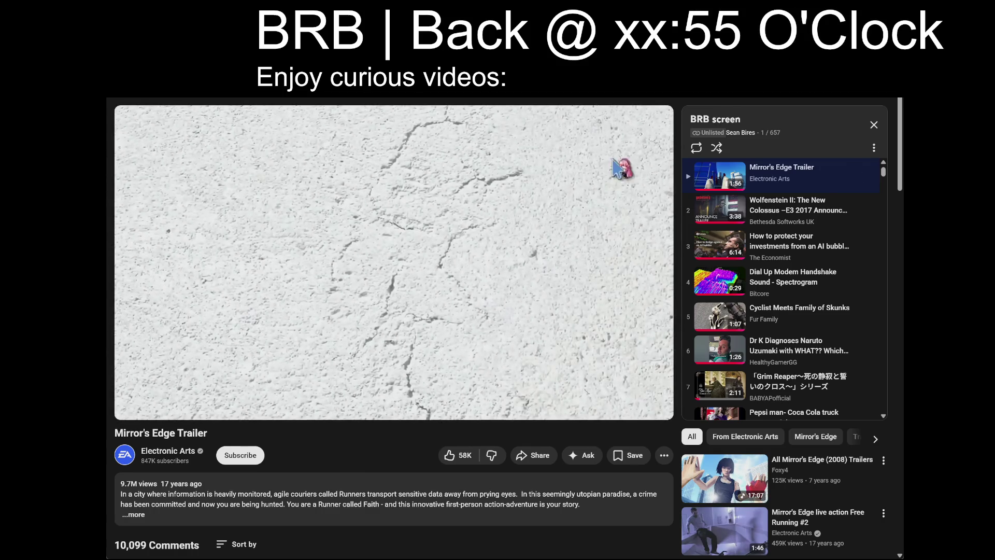
Put the Mirror's Edge Trailer in theater view and shuffle the BRB screen playlist.
{"action": "left_click", "coordinate": [630, 407]}
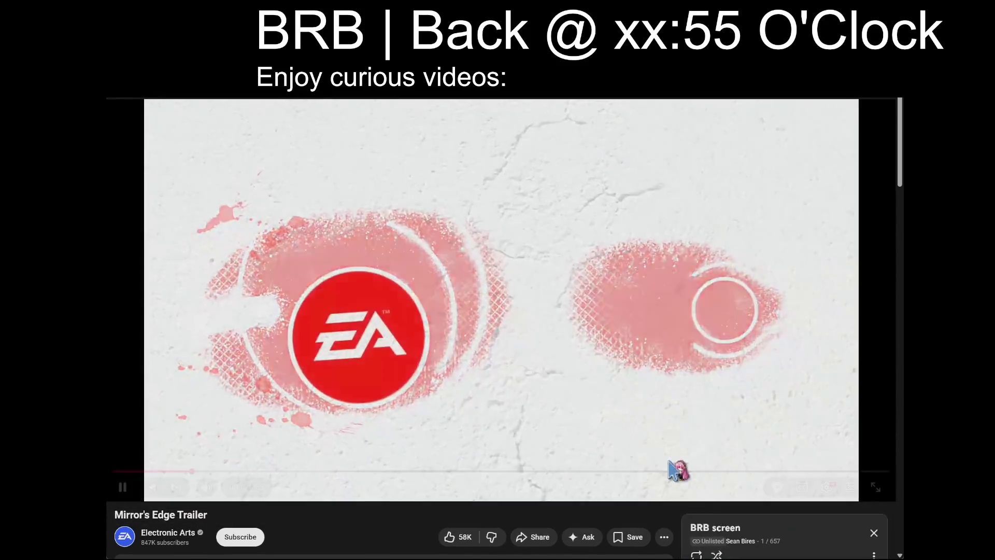
{"action": "left_click", "coordinate": [717, 554]}
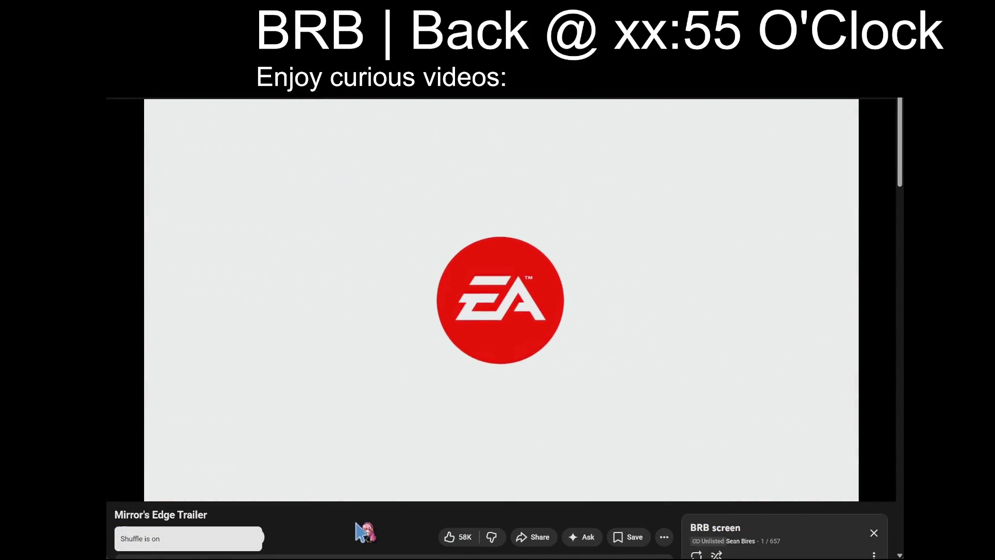
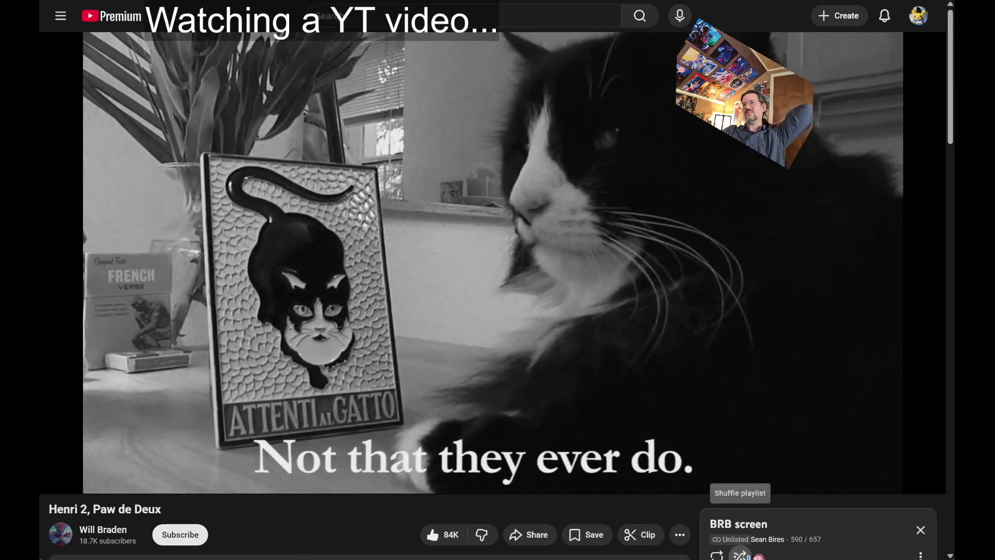
Leave the 'Henri 2, Paw de Deux' video and bring the GLD: To-Do document forward.
{"action": "scroll", "coordinate": [365, 536], "scroll_direction": "down", "scroll_amount": 2}
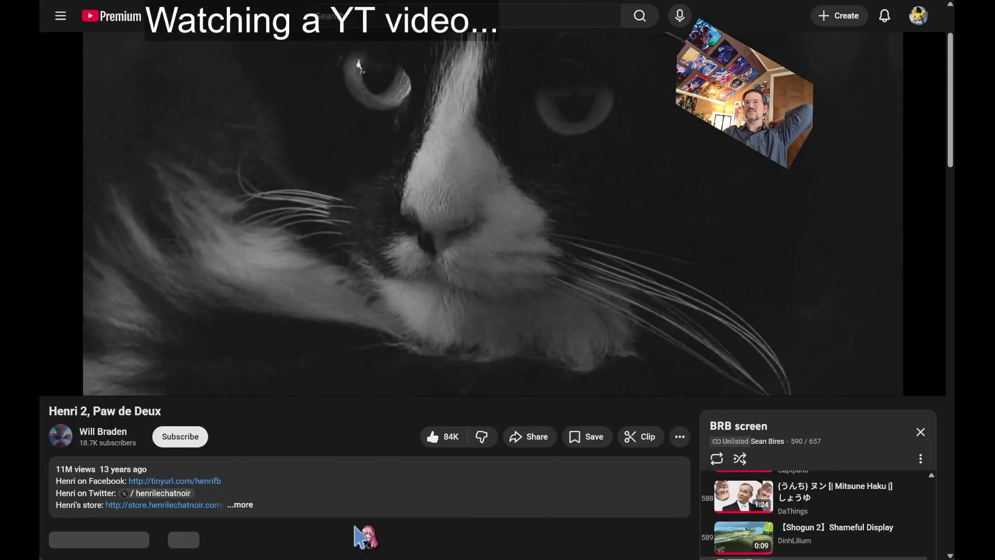
{"action": "scroll", "coordinate": [368, 544], "scroll_direction": "up", "scroll_amount": 2}
{"action": "scroll", "coordinate": [368, 537], "scroll_direction": "down", "scroll_amount": 2}
{"action": "scroll", "coordinate": [352, 533], "scroll_direction": "up", "scroll_amount": 2}
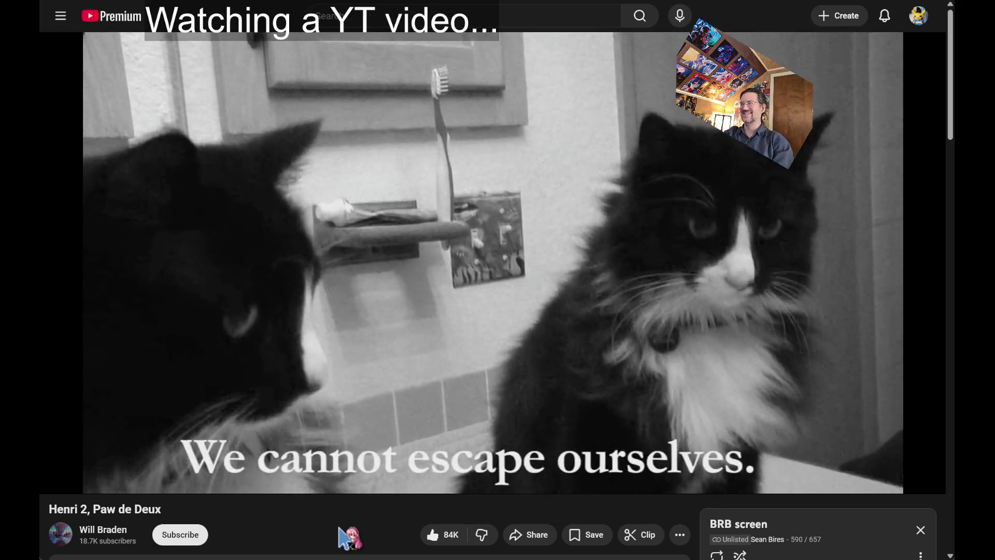
{"action": "mouse_move", "coordinate": [408, 480]}
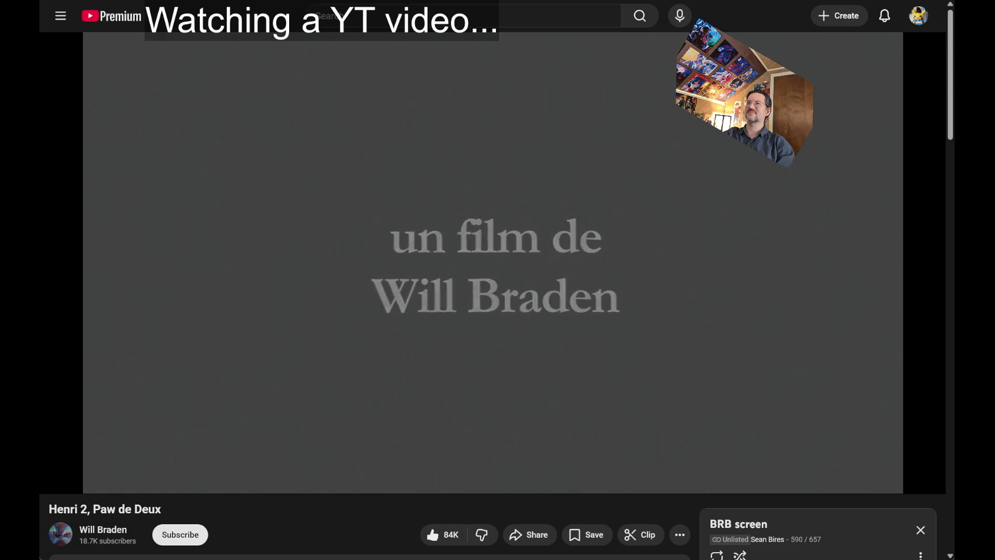
{"action": "key", "text": "alt+Tab"}
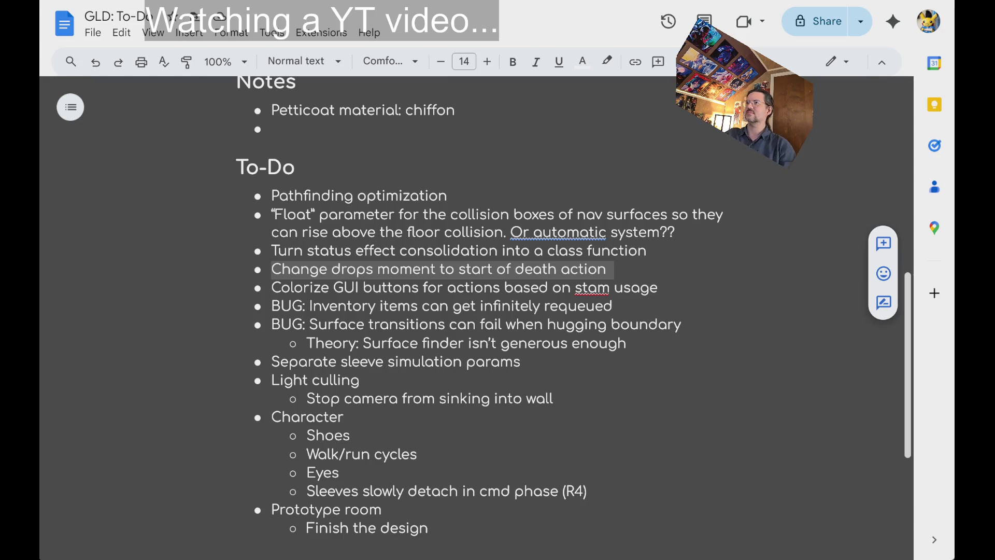
Select and then deselect the 'Change drops moment to start of death action' to-do line.
{"action": "left_click", "coordinate": [651, 251]}
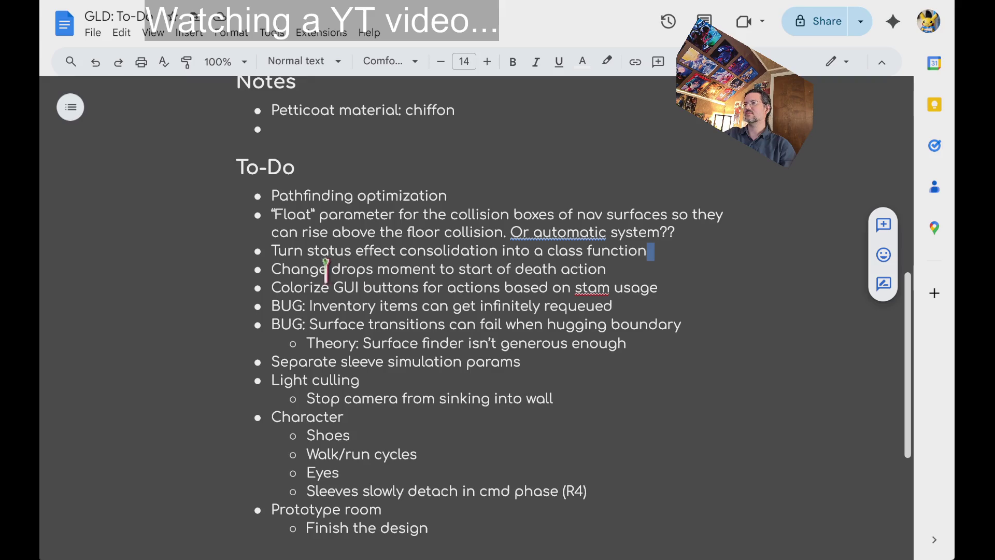
{"action": "mouse_move", "coordinate": [295, 268]}
{"action": "left_mouse_down"}
{"action": "mouse_move", "coordinate": [402, 251]}
{"action": "mouse_move", "coordinate": [579, 265]}
{"action": "left_mouse_up"}
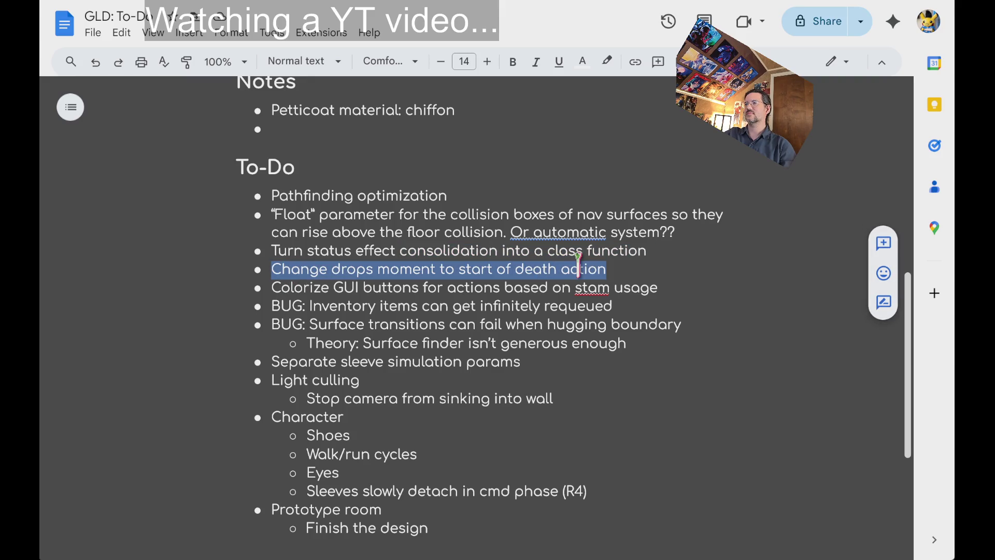
{"action": "left_click", "coordinate": [609, 270]}
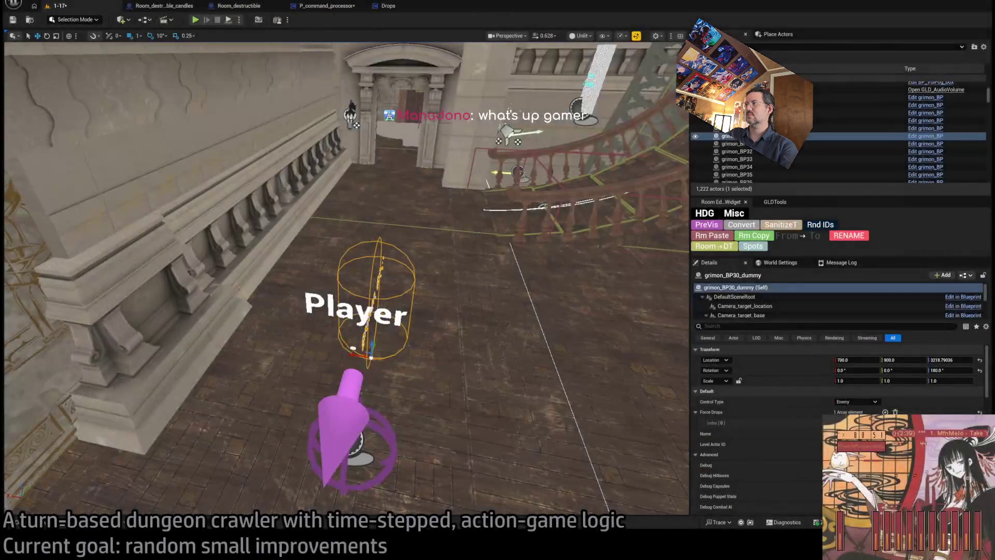
{"action": "left_click", "coordinate": [196, 20]}
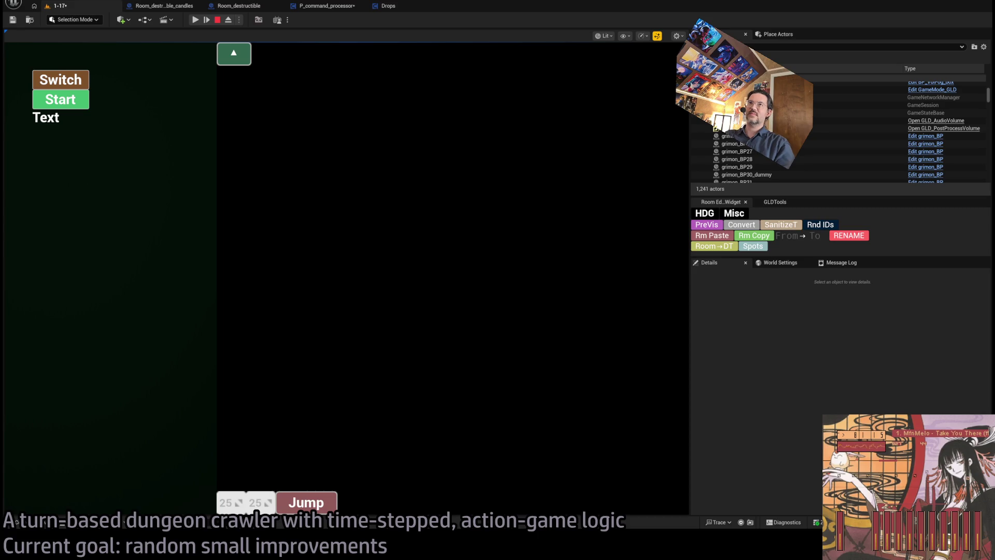
{"action": "left_click", "coordinate": [195, 20]}
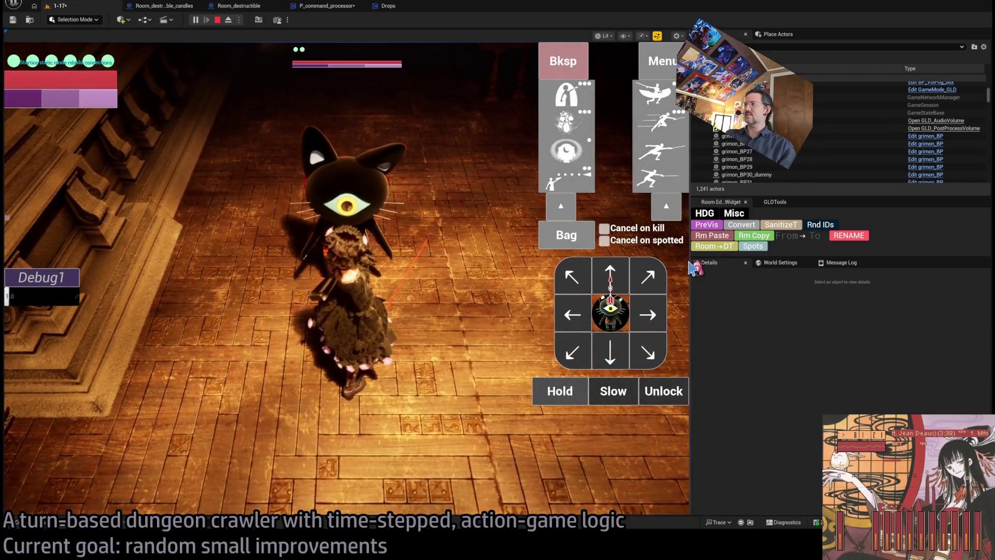
{"action": "left_click_drag", "start_coordinate": [691, 269], "coordinate": [862, 289]}
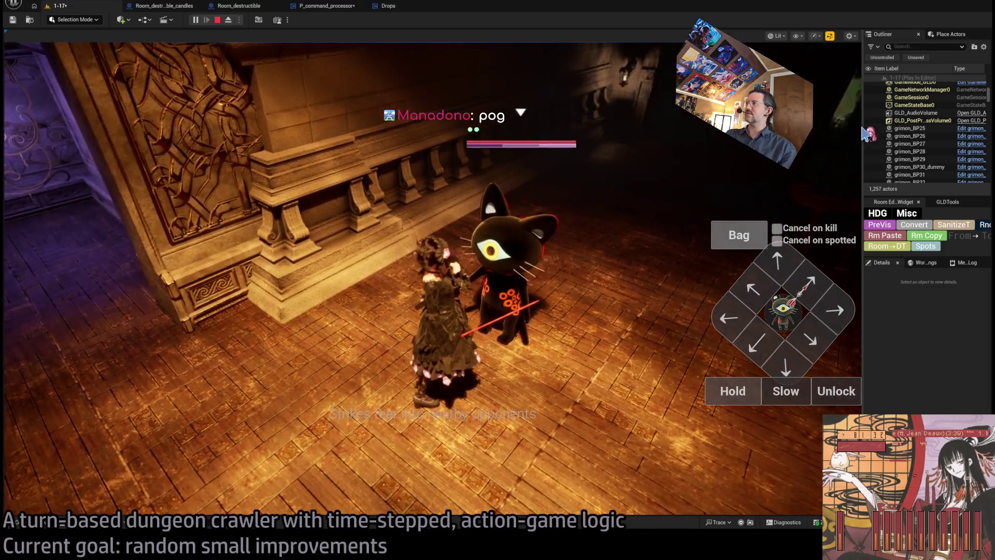
{"action": "mouse_move", "coordinate": [841, 127]}
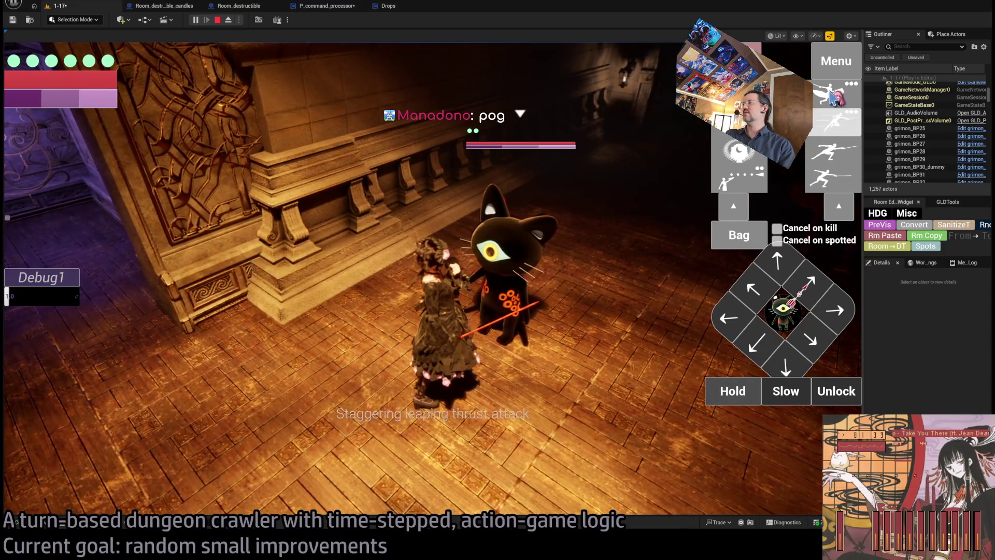
{"action": "left_click", "coordinate": [836, 99]}
{"action": "left_click", "coordinate": [833, 151]}
{"action": "left_click", "coordinate": [833, 177]}
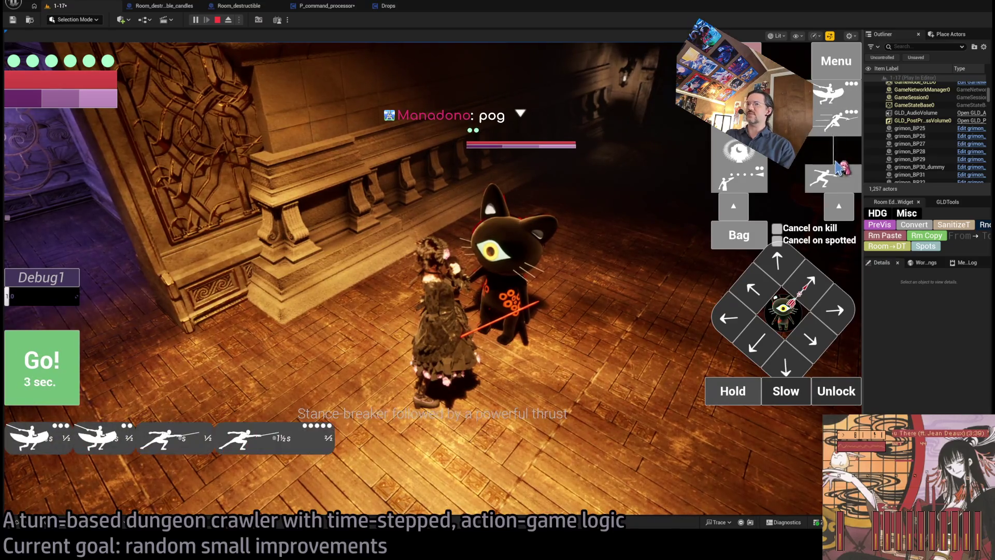
{"action": "left_click", "coordinate": [55, 367]}
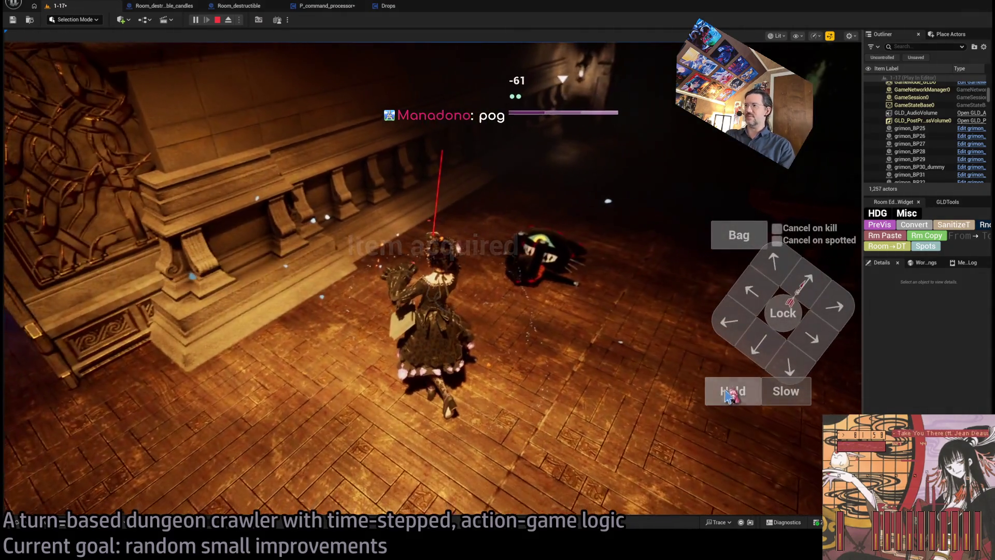
{"action": "left_click", "coordinate": [728, 397]}
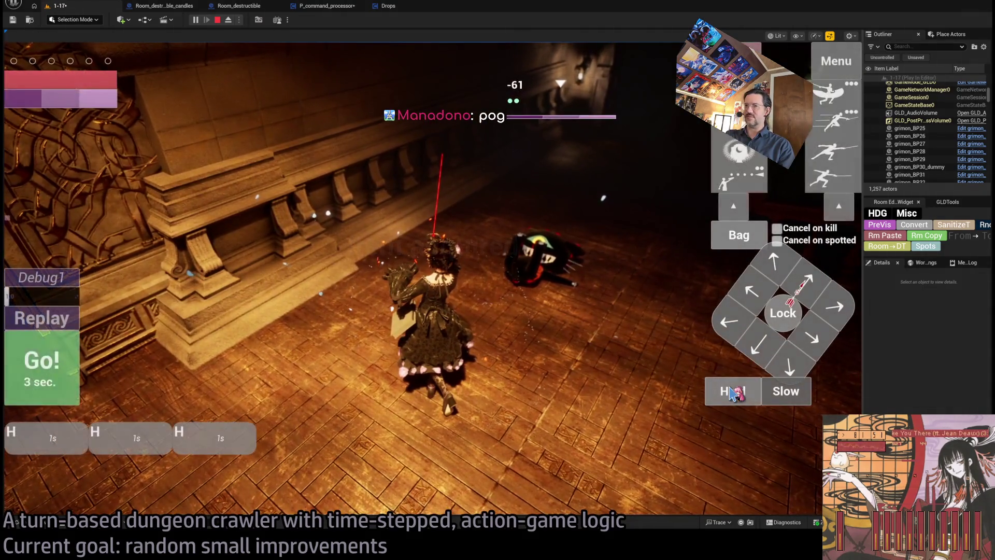
{"action": "left_click", "coordinate": [729, 397]}
{"action": "left_click", "coordinate": [37, 381]}
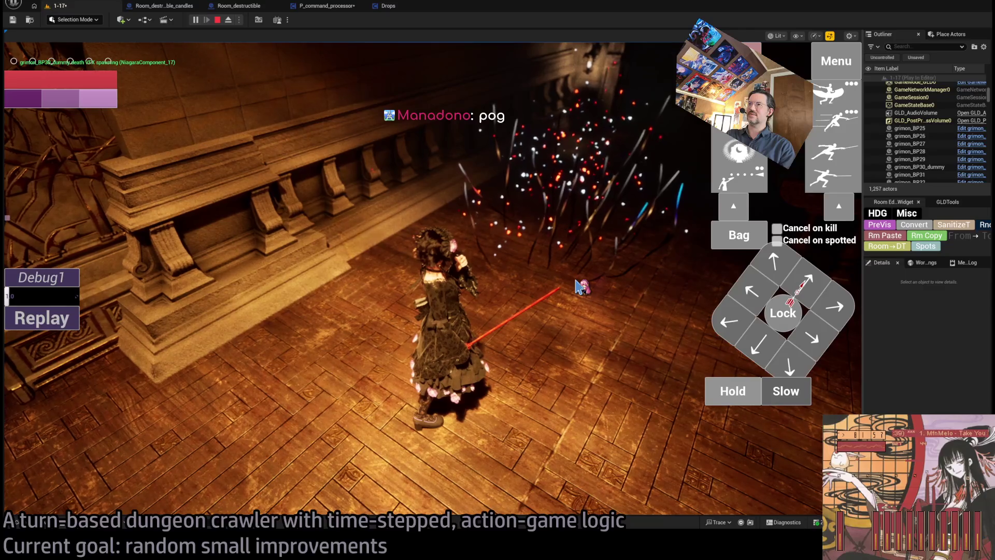
{"action": "key", "text": "w"}
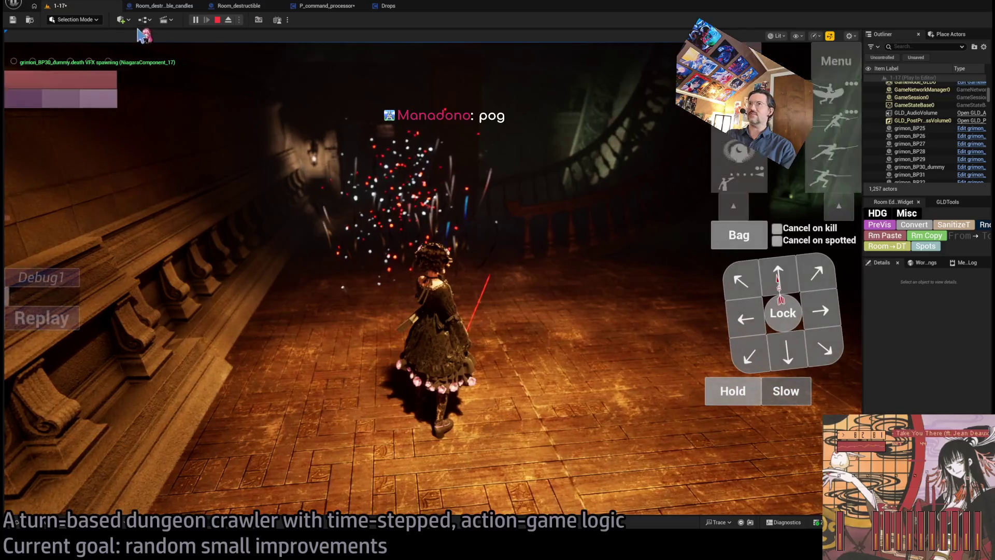
{"action": "key", "text": "Escape"}
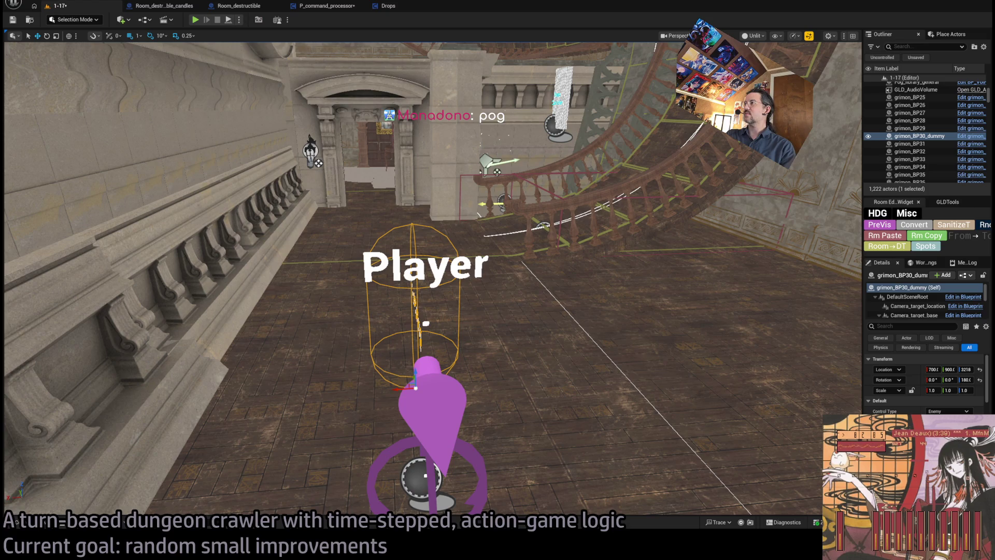
{"action": "key", "text": "alt+Tab"}
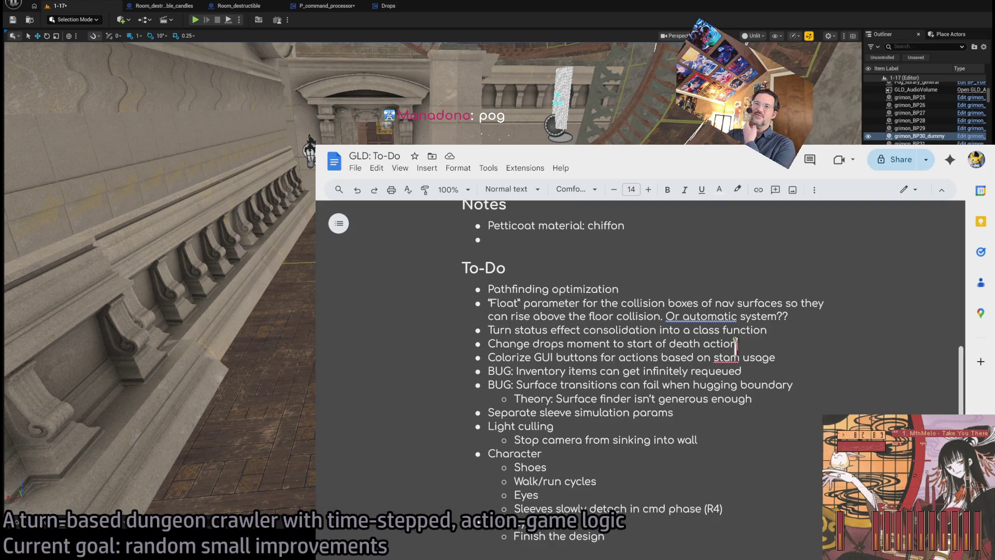
Delete the 'Change drops moment to start of death action' item and select the Colorize GUI buttons line.
{"action": "triple_click", "coordinate": [700, 344]}
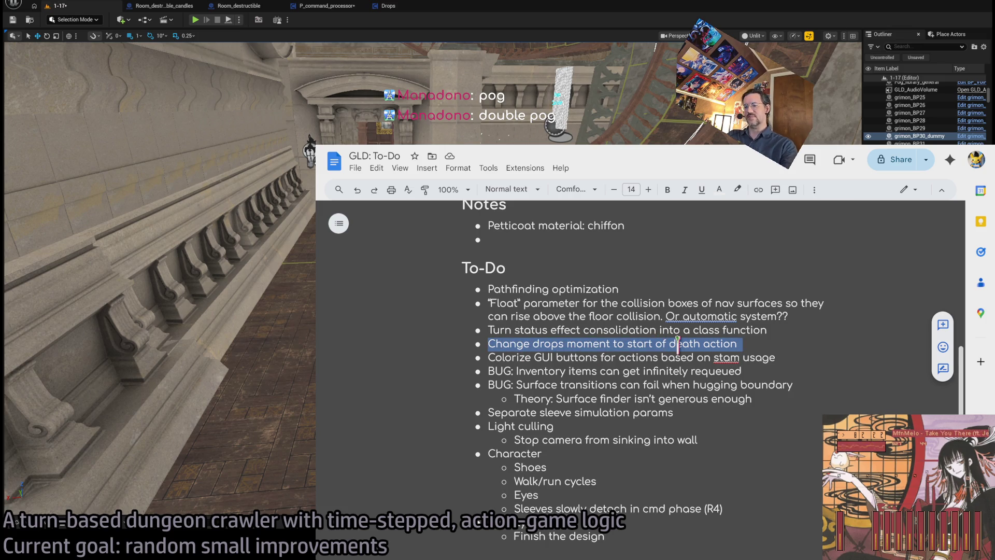
{"action": "key", "text": "BackSpace"}
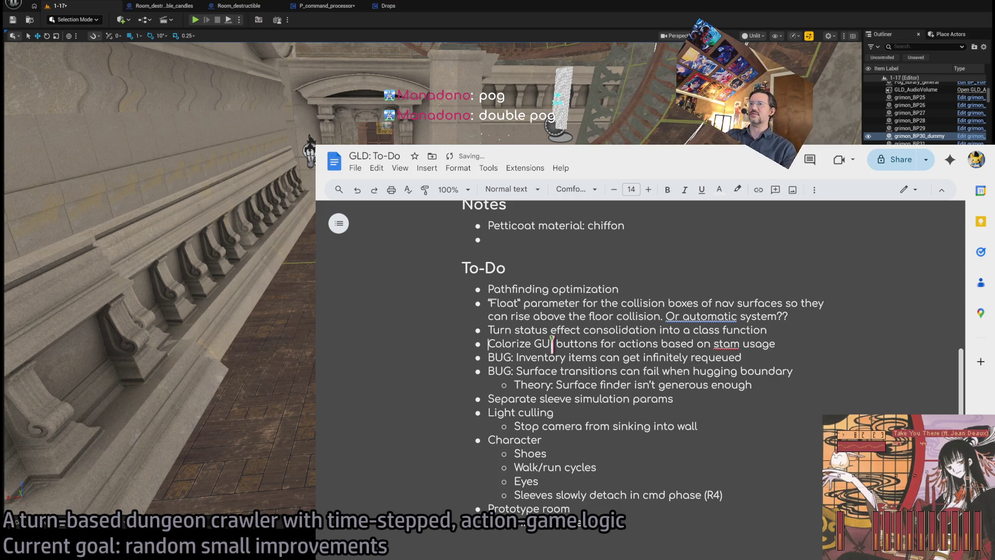
{"action": "double_click", "coordinate": [604, 344]}
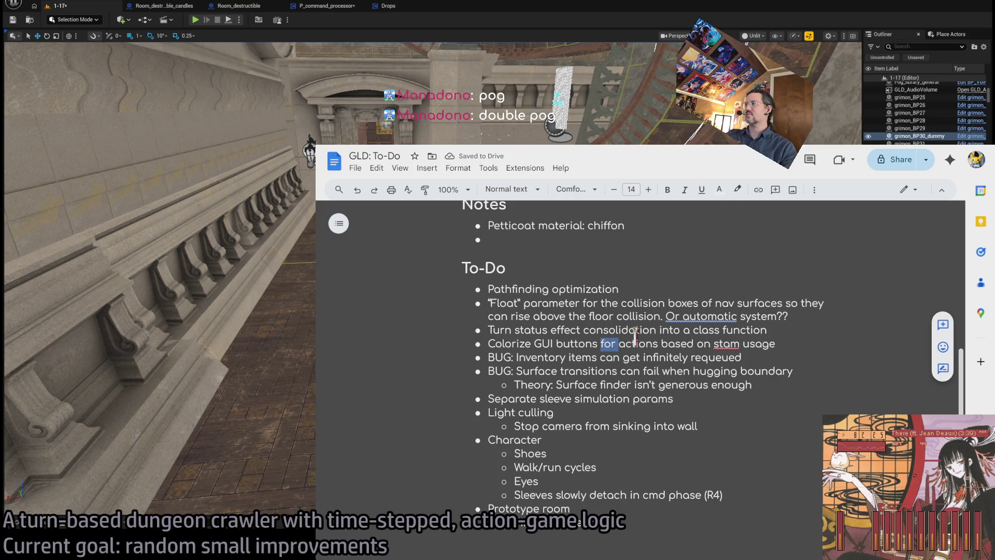
{"action": "triple_click", "coordinate": [634, 344]}
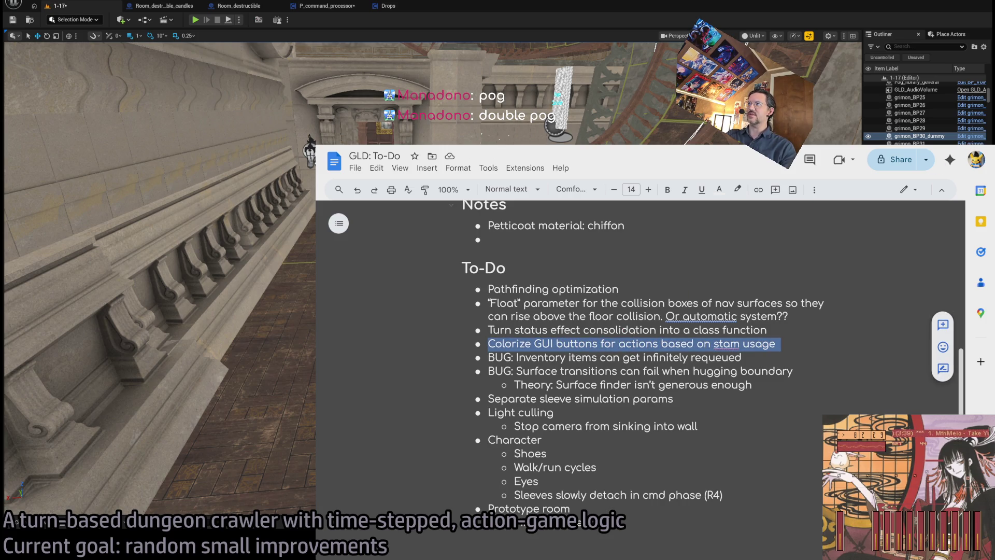
{"action": "left_click", "coordinate": [311, 151]}
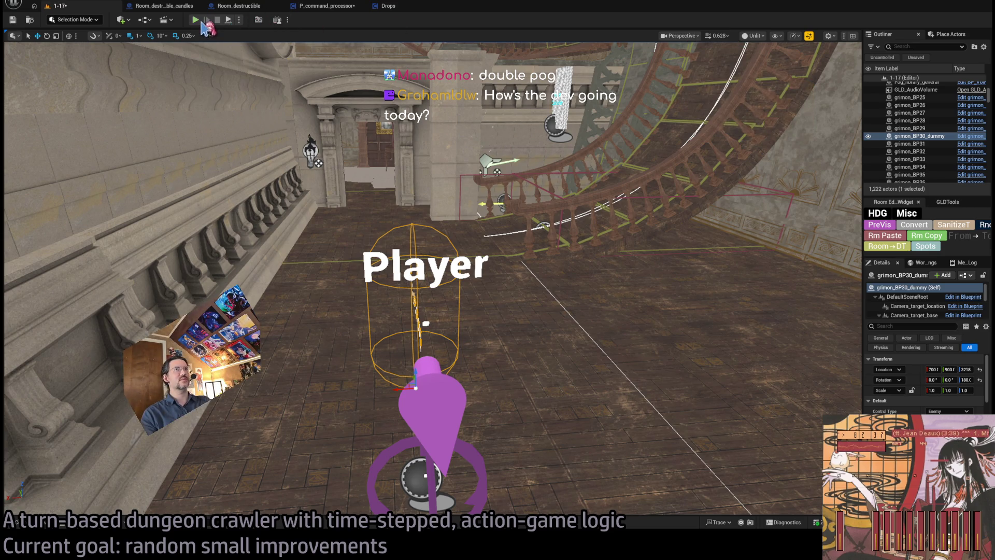
Start a Play In Editor test and deselect the Colorize GUI buttons line in the To-Do document.
{"action": "key", "text": "alt+p"}
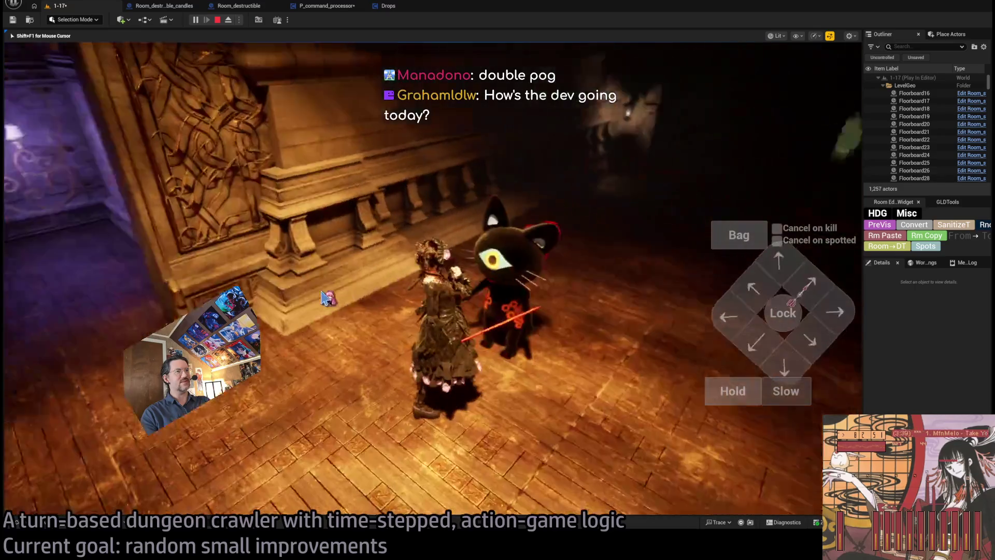
{"action": "key", "text": "alt+Tab"}
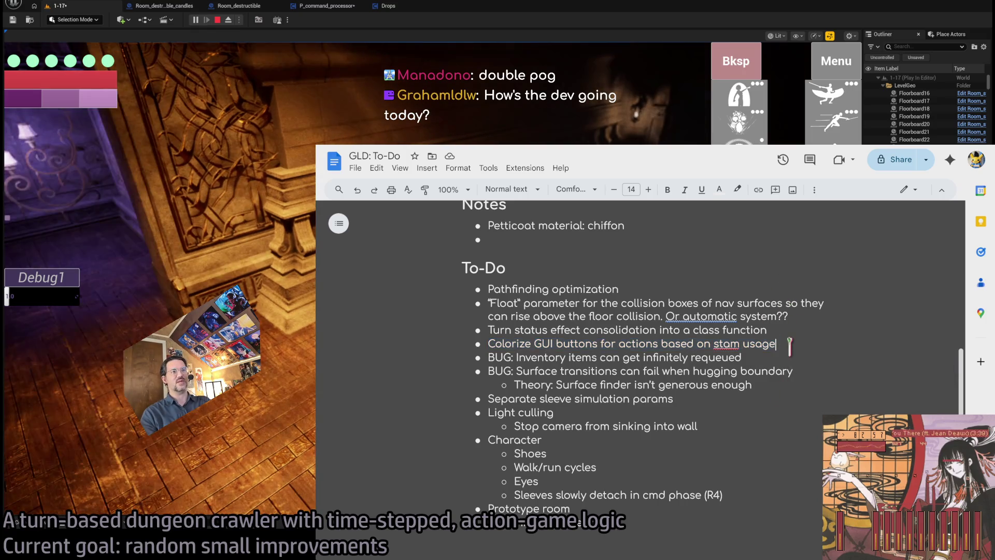
{"action": "left_click", "coordinate": [835, 344]}
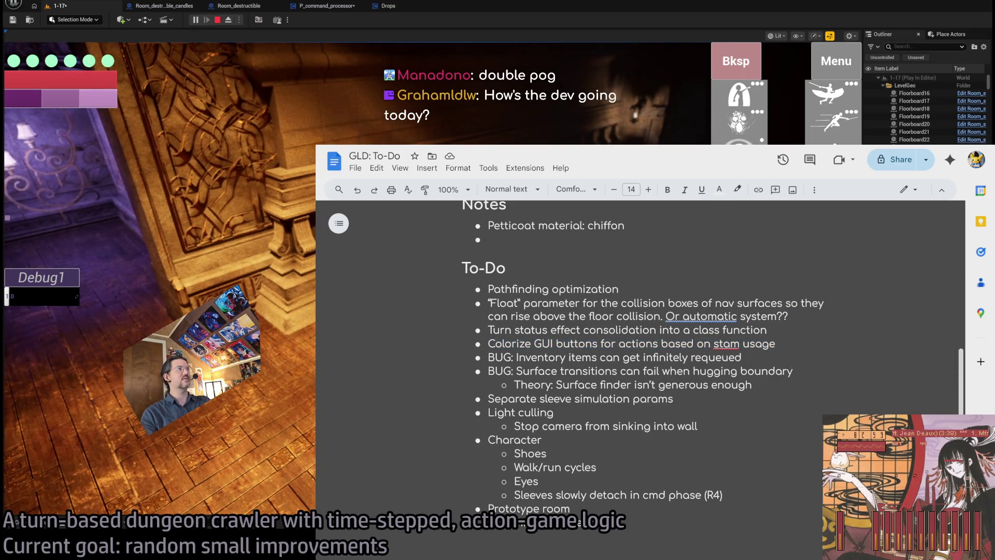
{"action": "key", "text": "alt+Tab"}
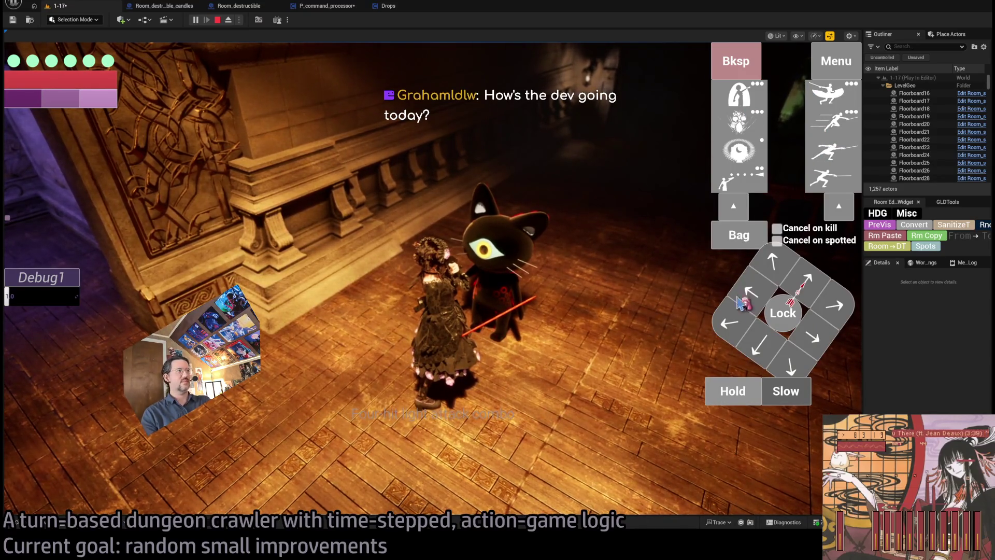
Lock onto the cat enemy, queue two skills and hold actions, and run the turn.
{"action": "left_click", "coordinate": [778, 317]}
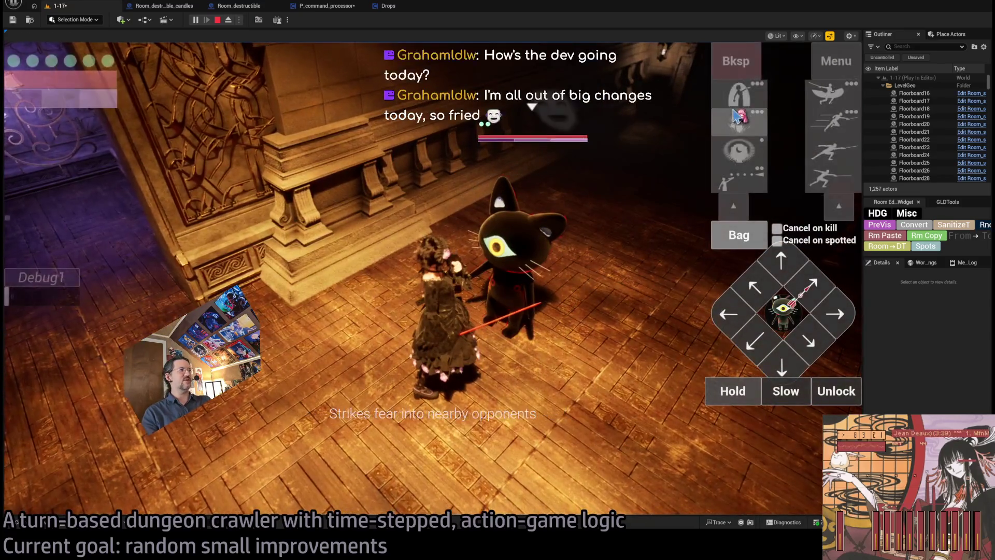
{"action": "left_click", "coordinate": [834, 127]}
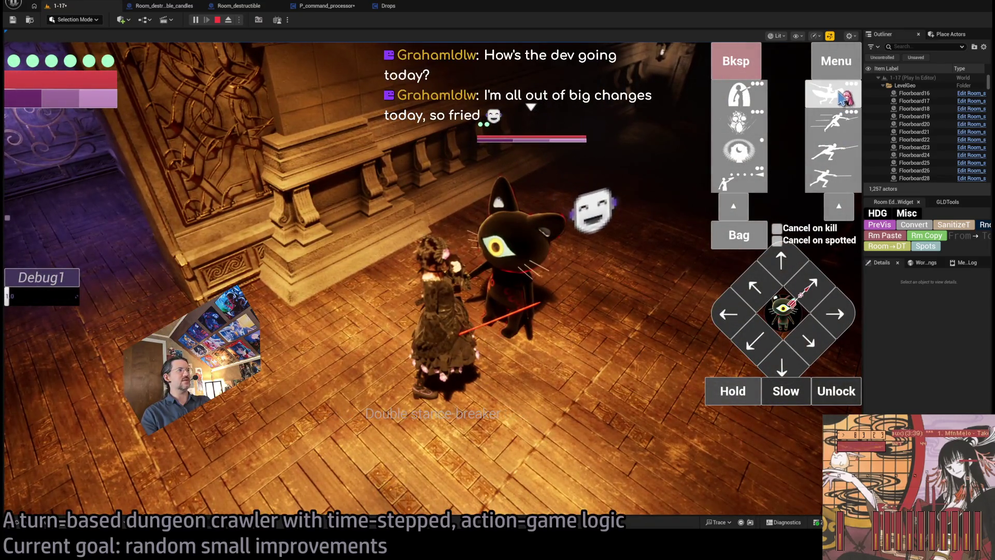
{"action": "left_click", "coordinate": [848, 165]}
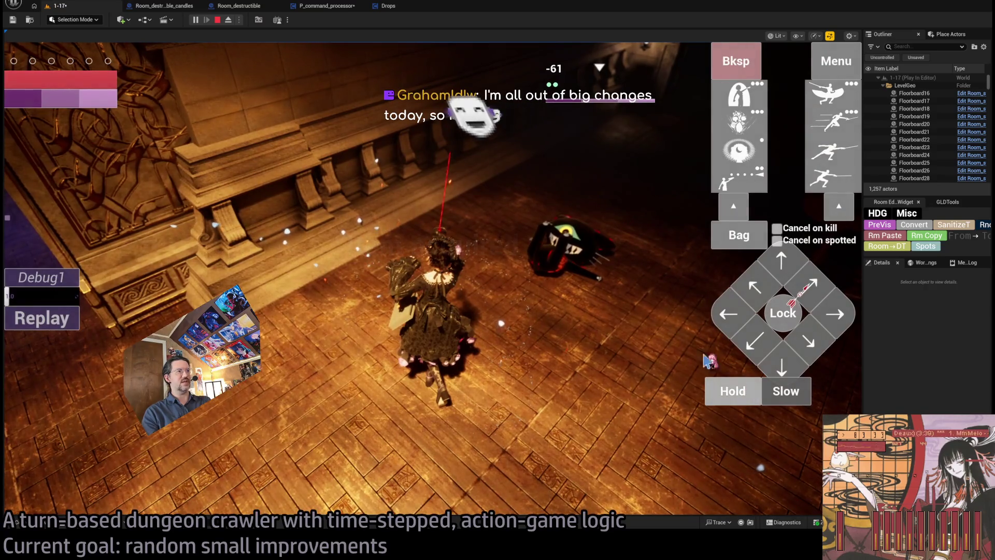
{"action": "left_click", "coordinate": [727, 394]}
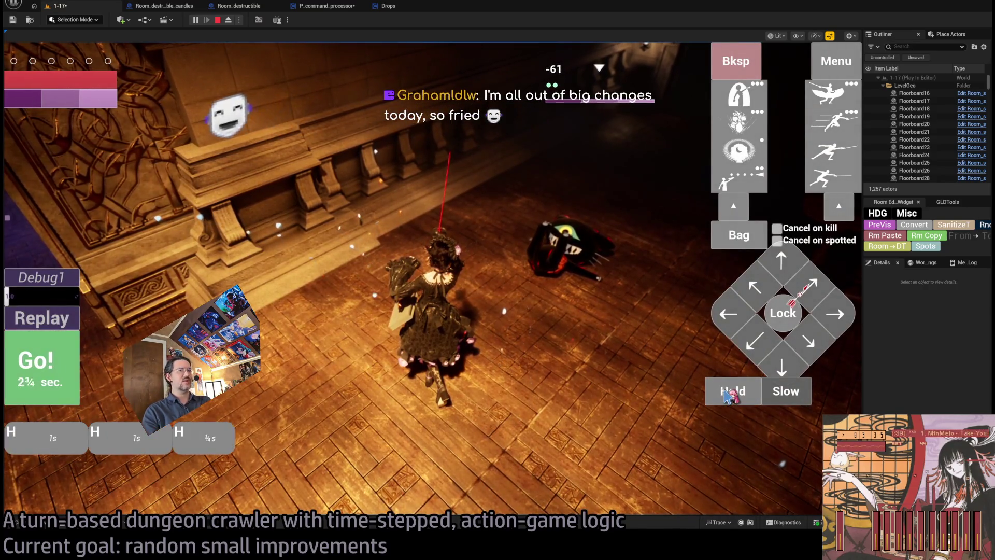
{"action": "left_click", "coordinate": [60, 377]}
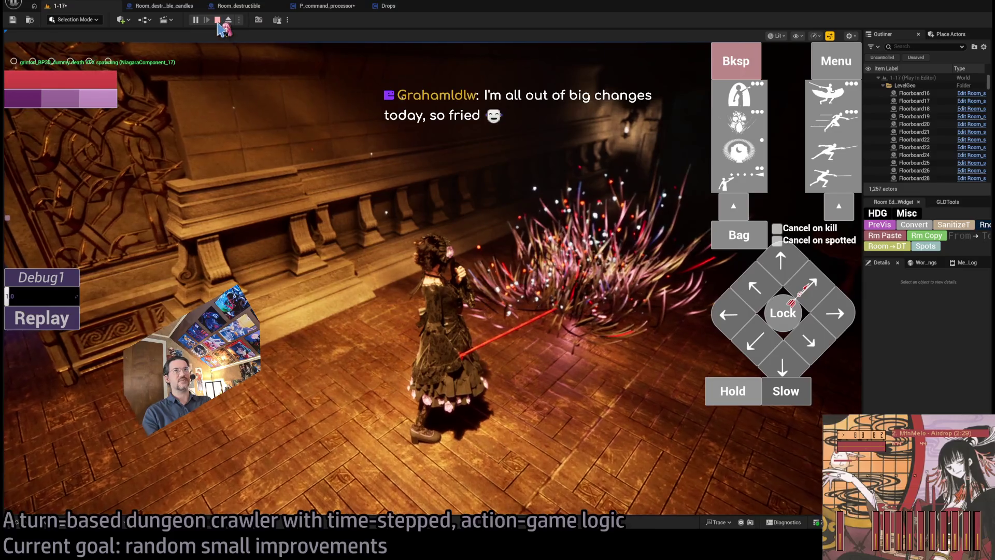
Perform the whip attack, then stop the playtest session.
{"action": "left_click", "coordinate": [218, 46]}
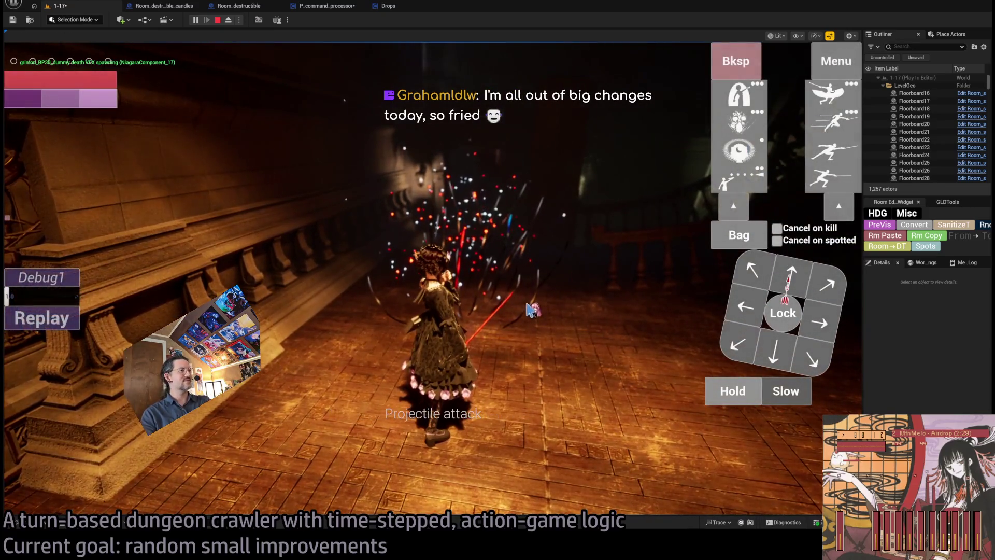
{"action": "left_click", "coordinate": [832, 157]}
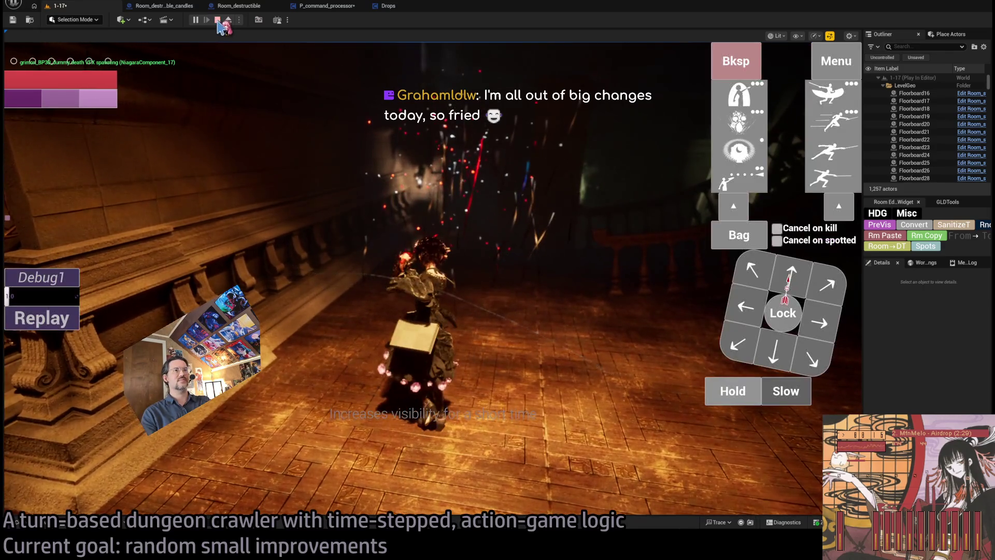
{"action": "left_click", "coordinate": [217, 20]}
{"action": "key", "text": "alt+Tab"}
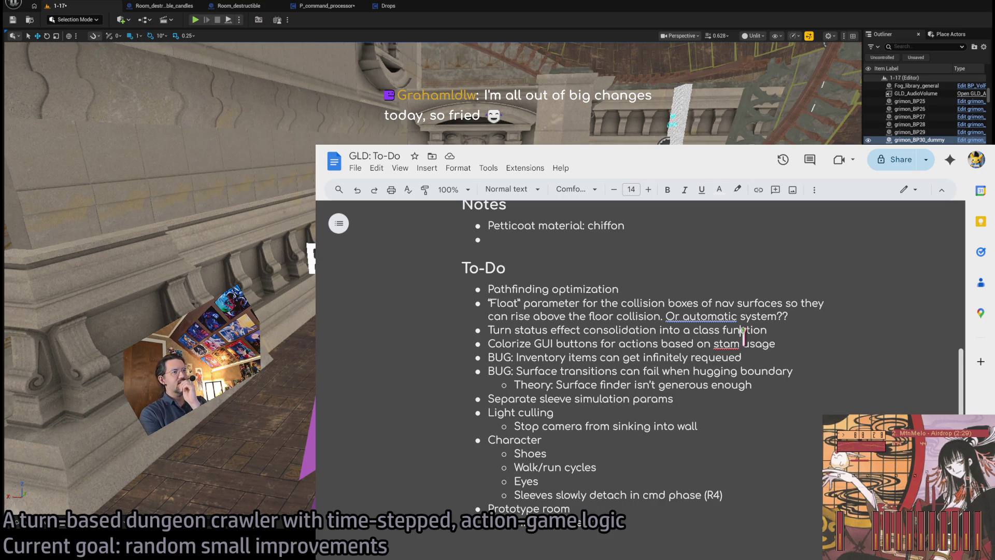
Zoom the To-Do document to 125% and enlarge its window.
{"action": "triple_click", "coordinate": [510, 343]}
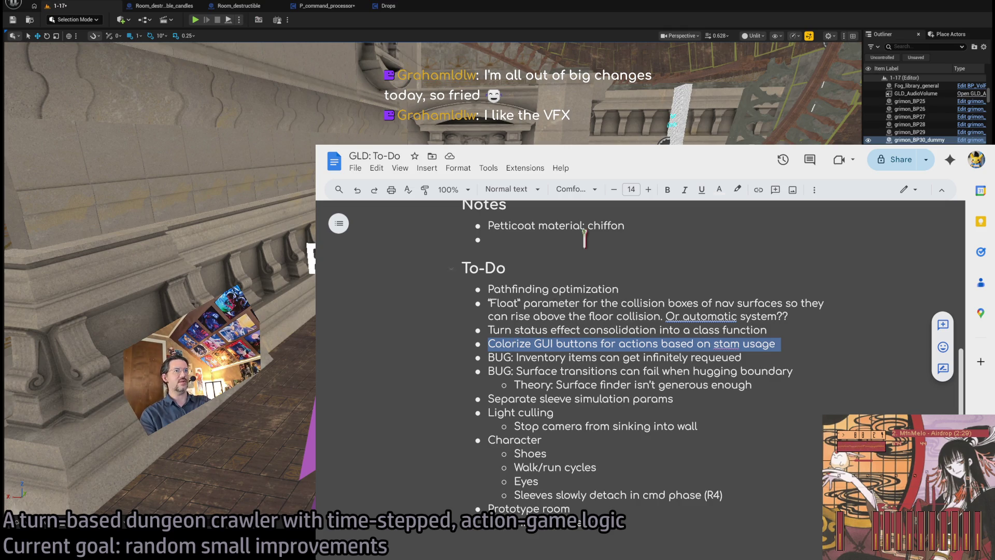
{"action": "left_click", "coordinate": [456, 189]}
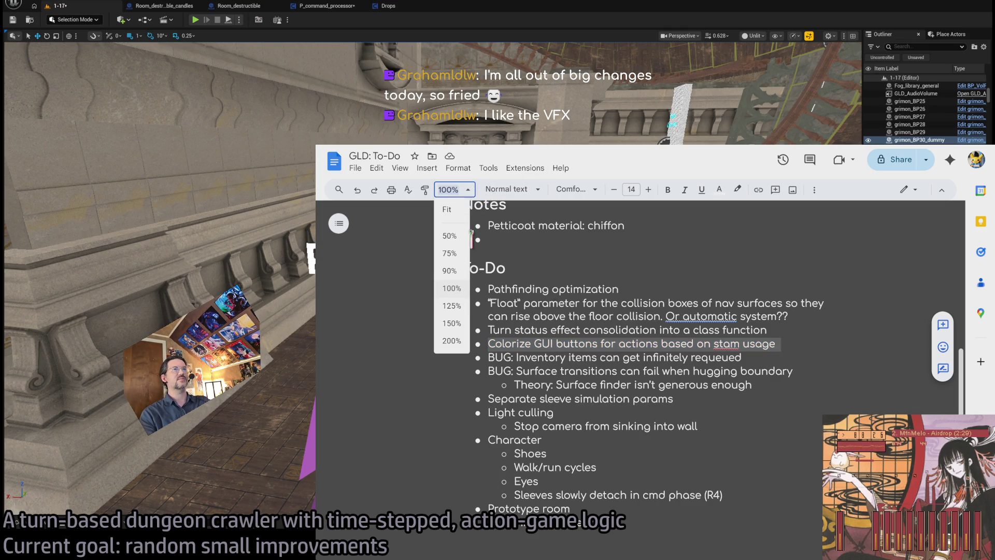
{"action": "left_click", "coordinate": [463, 319]}
{"action": "left_click", "coordinate": [230, 156]}
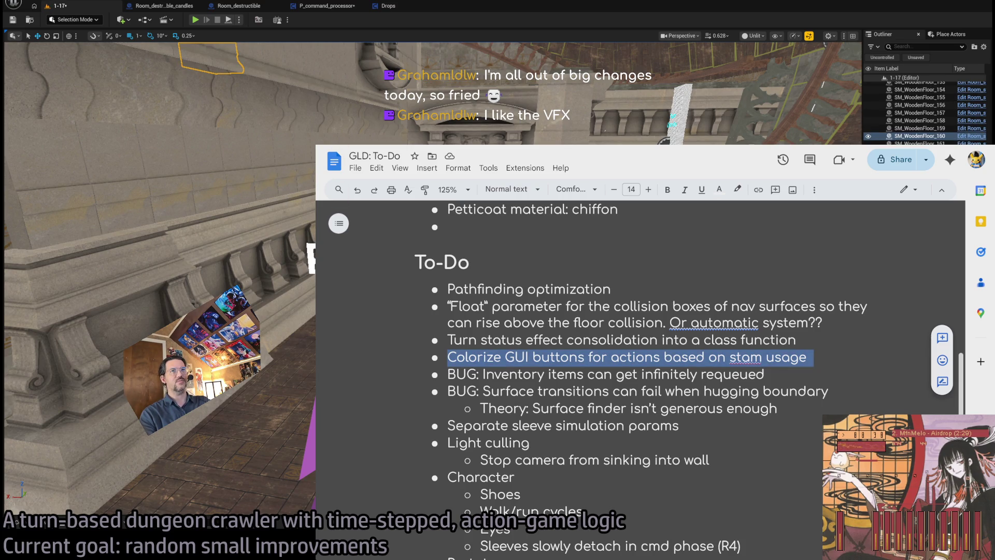
{"action": "mouse_move", "coordinate": [315, 145]}
{"action": "left_mouse_down"}
{"action": "mouse_move", "coordinate": [208, 146]}
{"action": "mouse_move", "coordinate": [199, 64]}
{"action": "left_mouse_up"}
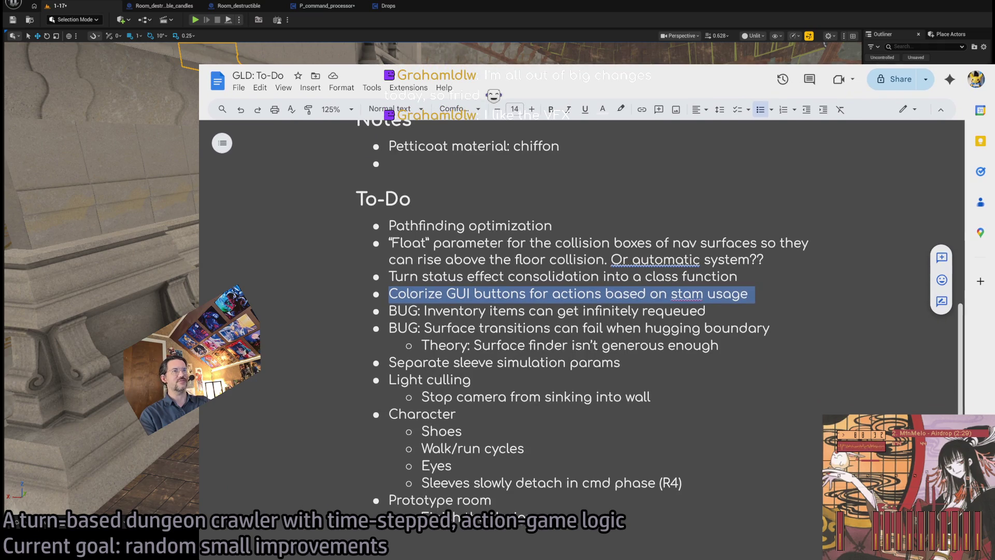
Select the Inventory items bug, Surface transitions bug and Surface finder theory lines.
{"action": "triple_click", "coordinate": [484, 311]}
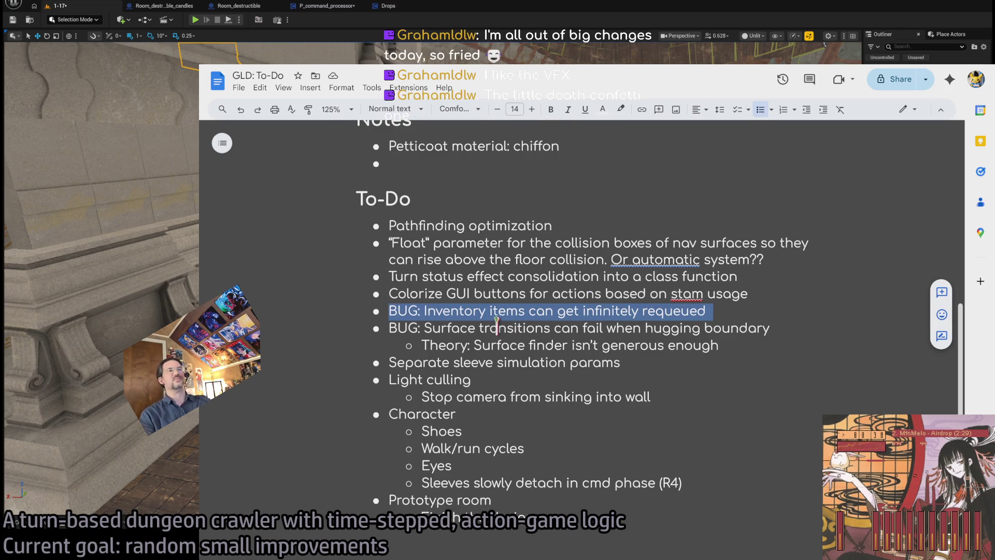
{"action": "triple_click", "coordinate": [527, 323]}
{"action": "triple_click", "coordinate": [579, 311]}
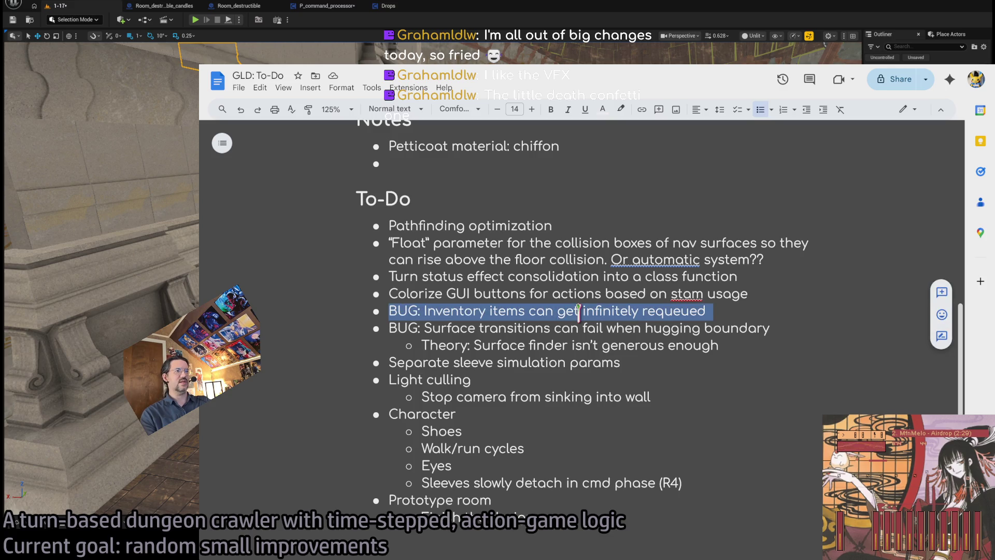
{"action": "triple_click", "coordinate": [461, 327]}
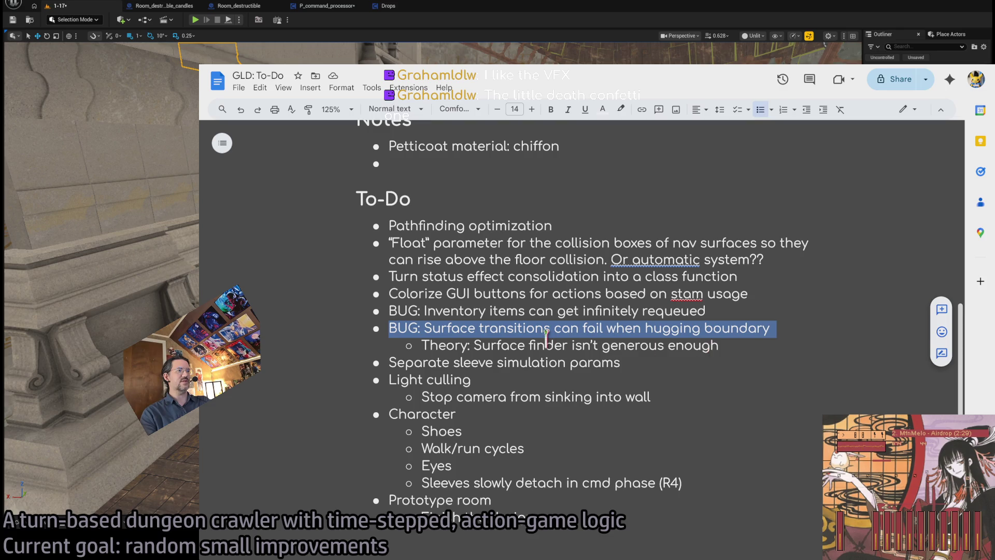
{"action": "triple_click", "coordinate": [512, 345]}
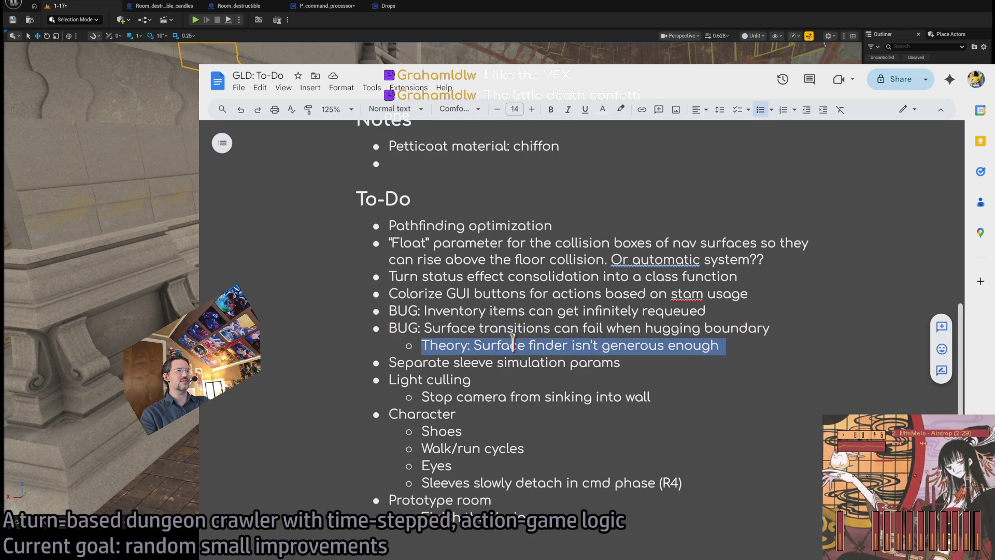
{"action": "mouse_move", "coordinate": [512, 345]}
{"action": "left_mouse_down"}
{"action": "mouse_move", "coordinate": [503, 328]}
{"action": "mouse_move", "coordinate": [516, 343]}
{"action": "mouse_move", "coordinate": [519, 328]}
{"action": "left_mouse_up"}
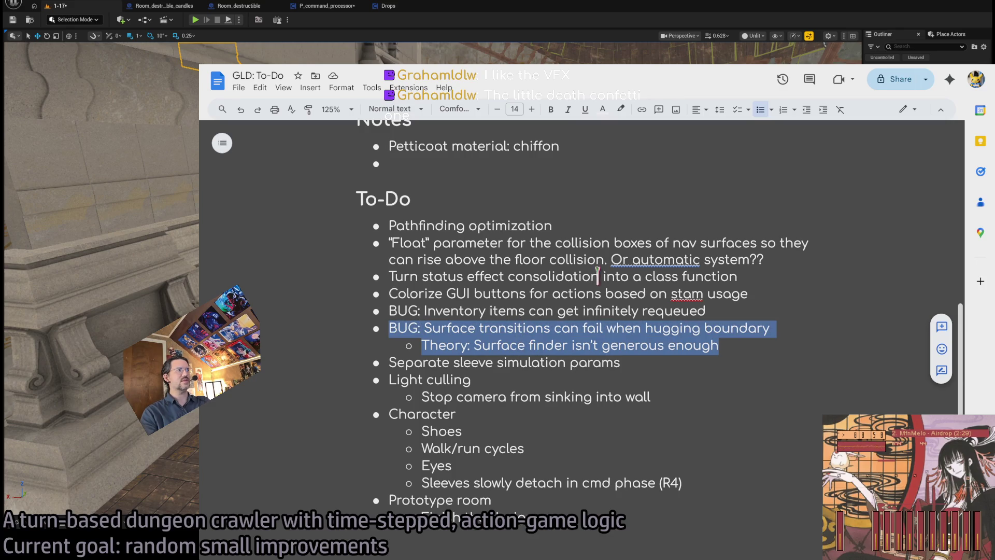
{"action": "left_click", "coordinate": [197, 399]}
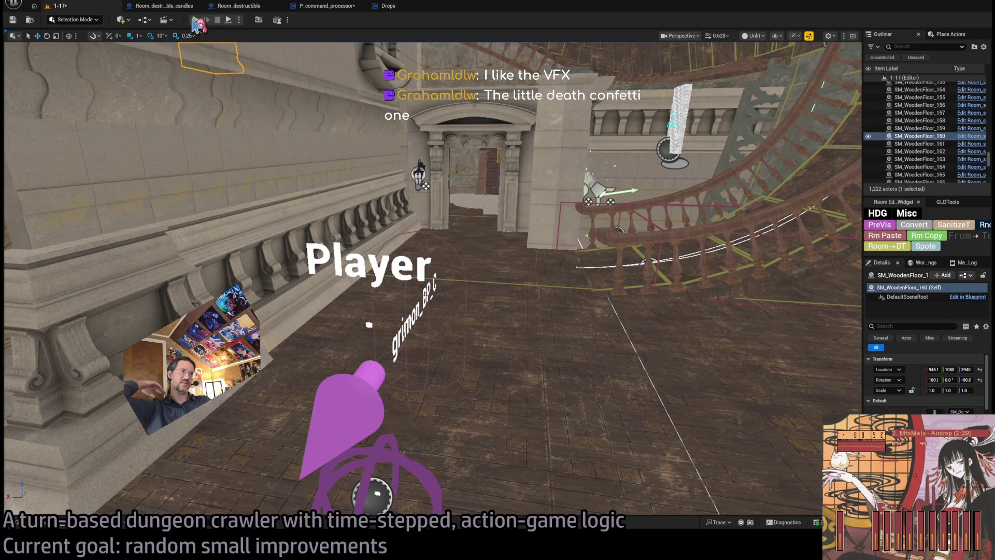
{"action": "left_click", "coordinate": [195, 21]}
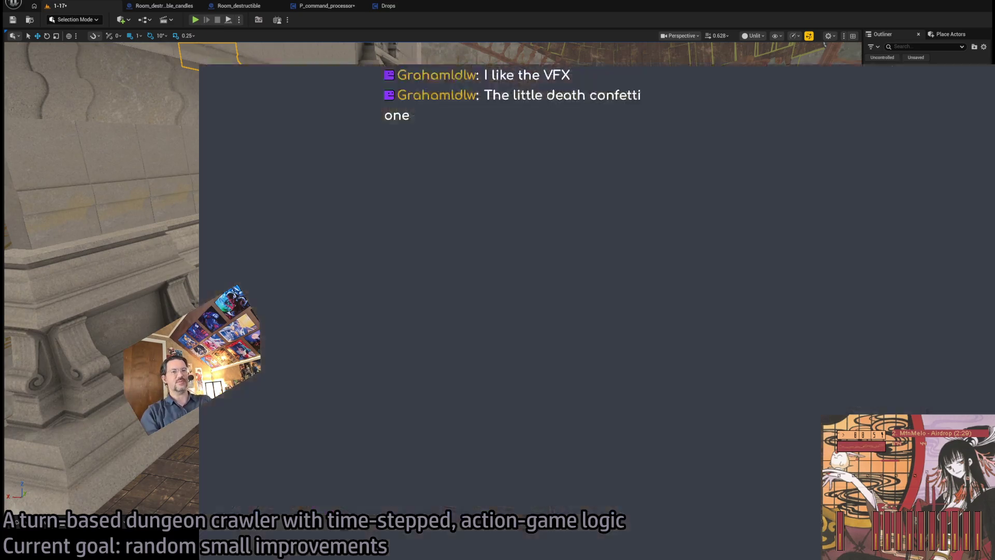
Select the sleeve simulation params, Light culling with its camera sub-item, and Character items.
{"action": "triple_click", "coordinate": [469, 363]}
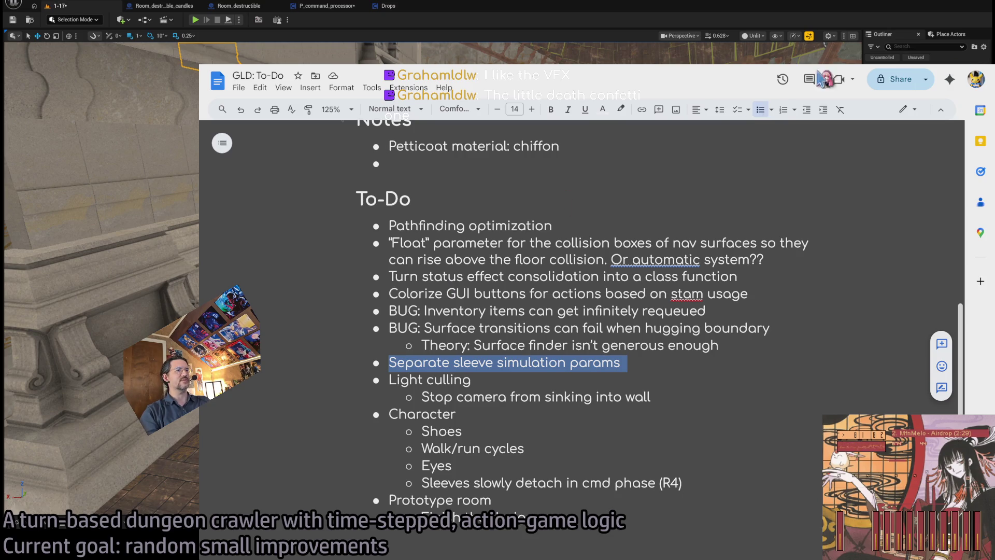
{"action": "triple_click", "coordinate": [459, 379]}
{"action": "mouse_move", "coordinate": [458, 380]}
{"action": "left_mouse_down"}
{"action": "mouse_move", "coordinate": [466, 398]}
{"action": "mouse_move", "coordinate": [445, 465]}
{"action": "mouse_move", "coordinate": [484, 510]}
{"action": "left_mouse_up"}
{"action": "triple_click", "coordinate": [434, 415]}
Delete the Prototype room entries, then undo to restore them.
{"action": "triple_click", "coordinate": [454, 501]}
{"action": "triple_click", "coordinate": [453, 500]}
{"action": "key", "text": "BackSpace"}
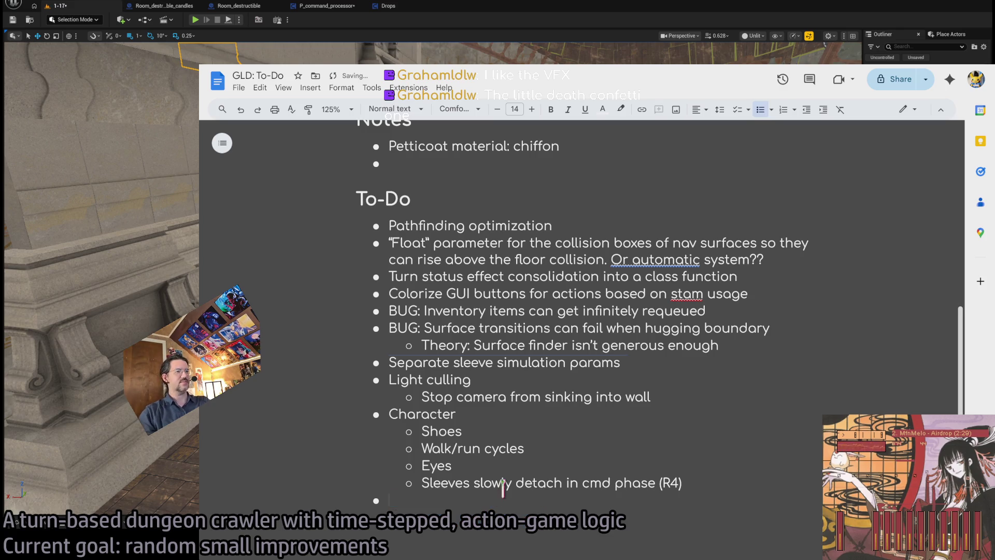
{"action": "left_click", "coordinate": [728, 485]}
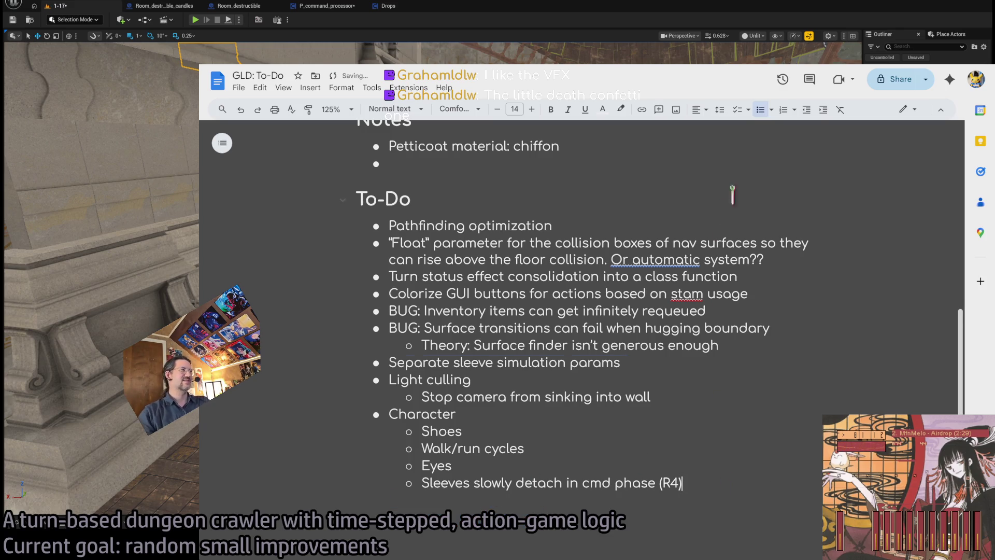
{"action": "key", "text": "ctrl+z"}
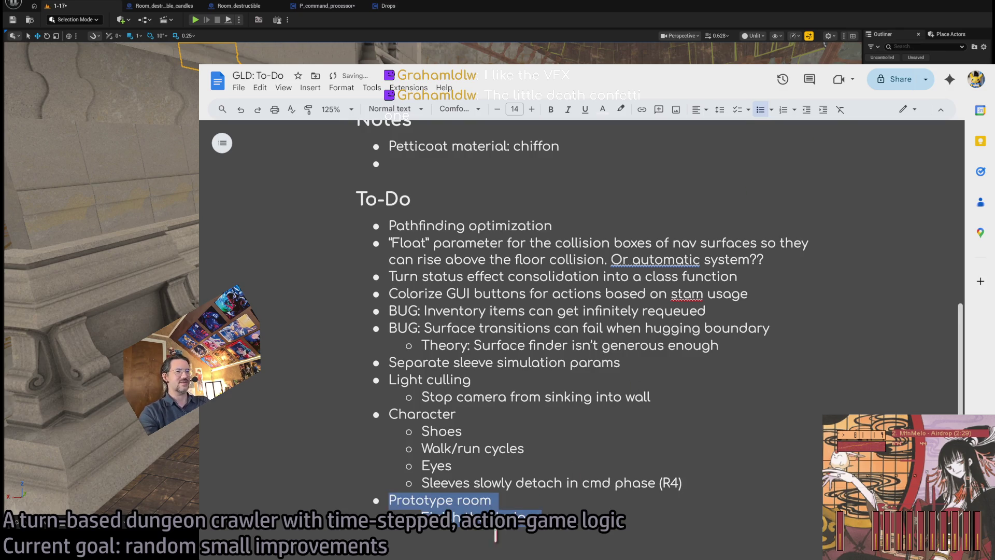
{"action": "left_click", "coordinate": [495, 533]}
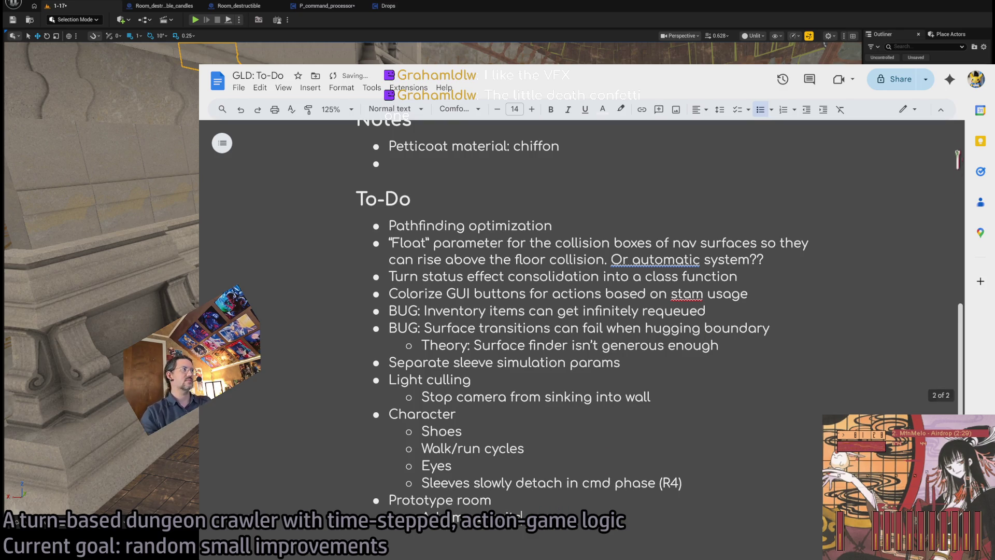
{"action": "key", "text": "alt+Tab"}
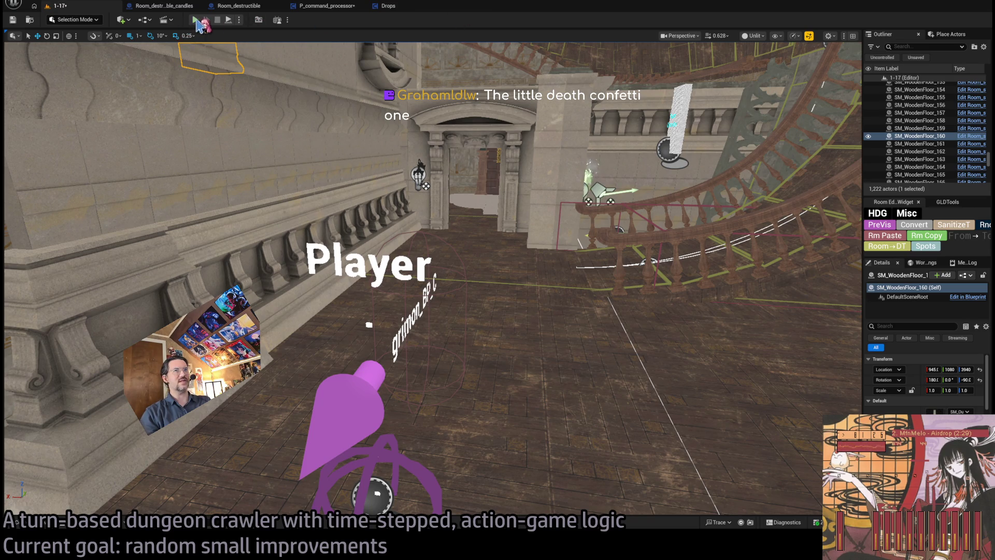
{"action": "key", "text": "alt+p"}
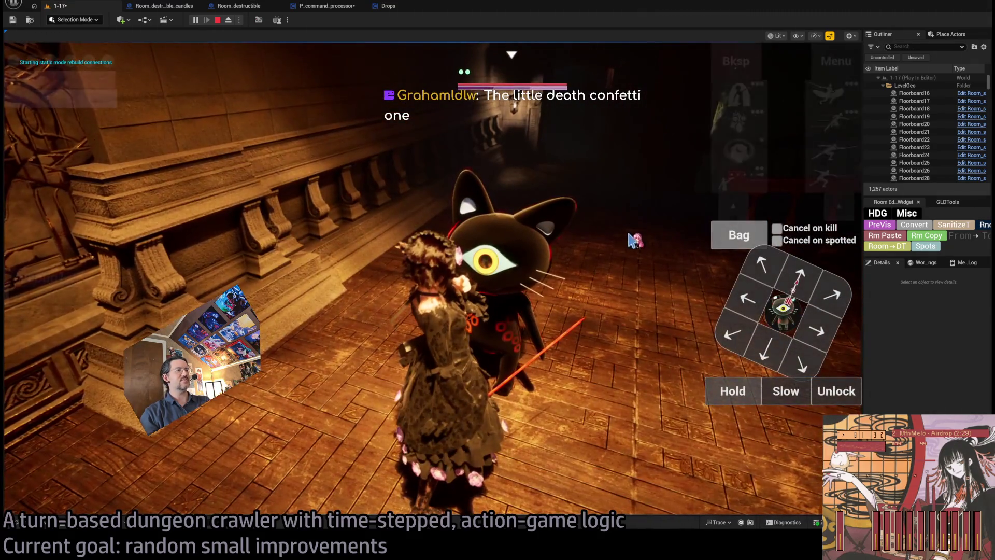
{"action": "left_click", "coordinate": [747, 153]}
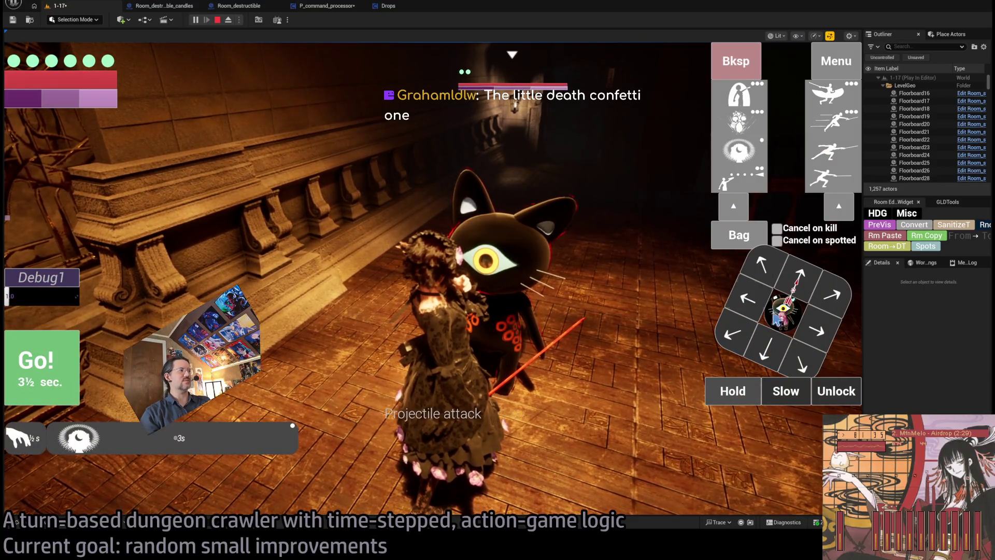
{"action": "left_click", "coordinate": [841, 100]}
{"action": "left_click", "coordinate": [841, 99]}
{"action": "left_click", "coordinate": [832, 155]}
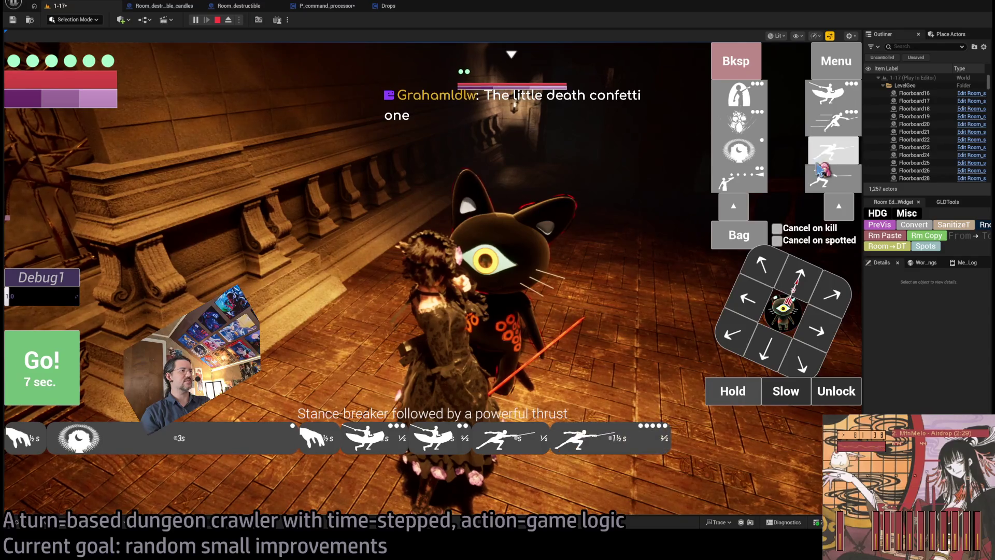
{"action": "left_click", "coordinate": [833, 155]}
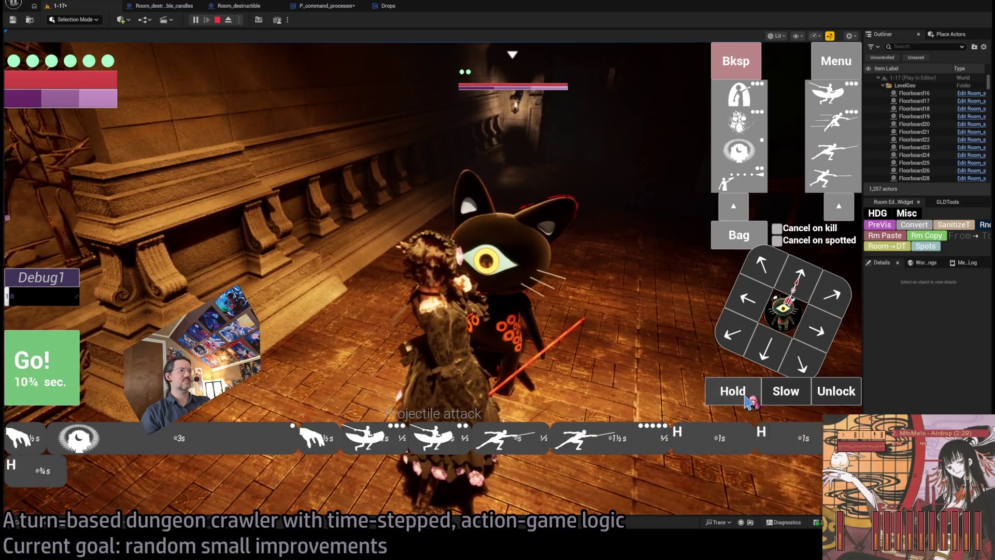
{"action": "left_click", "coordinate": [55, 374]}
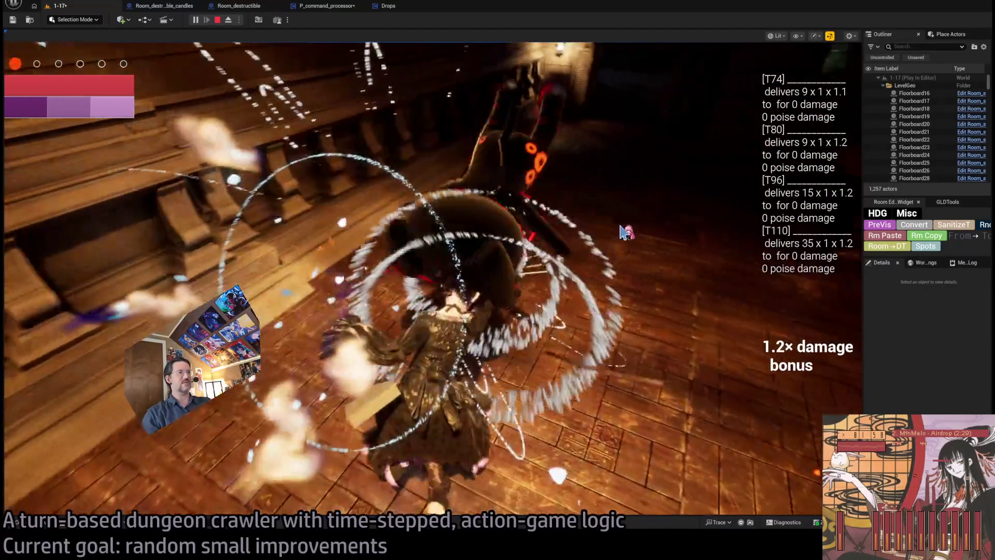
{"action": "left_click", "coordinate": [624, 225]}
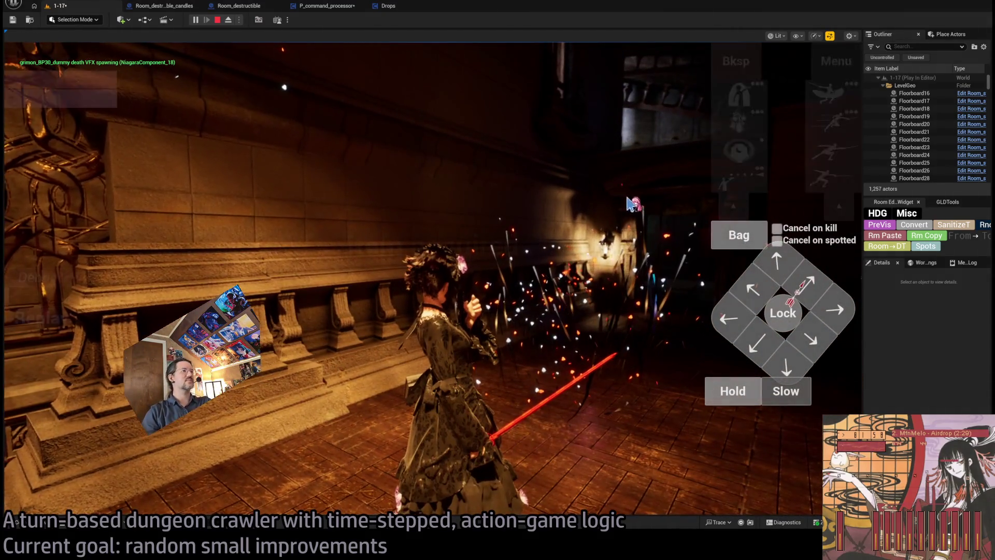
{"action": "left_click", "coordinate": [731, 237]}
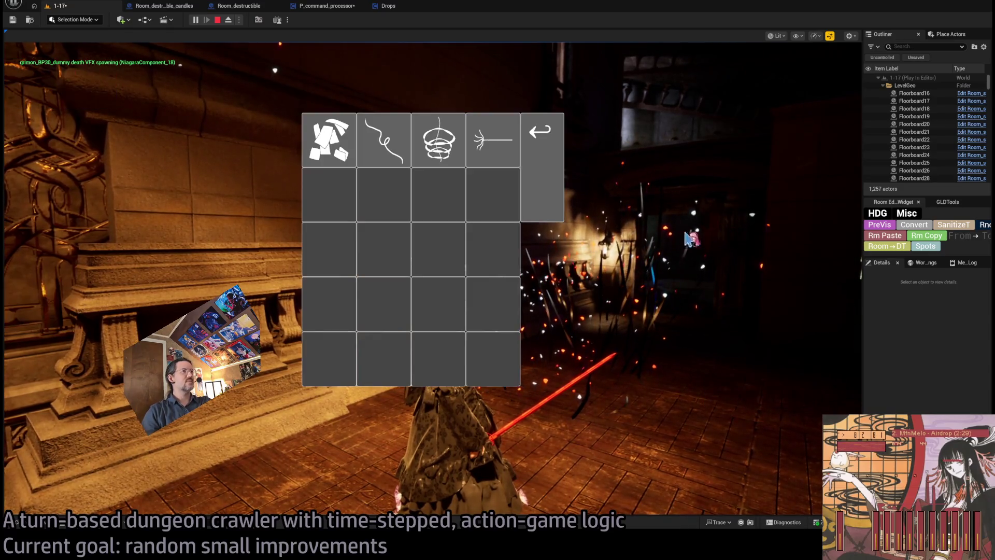
{"action": "left_click", "coordinate": [388, 153]}
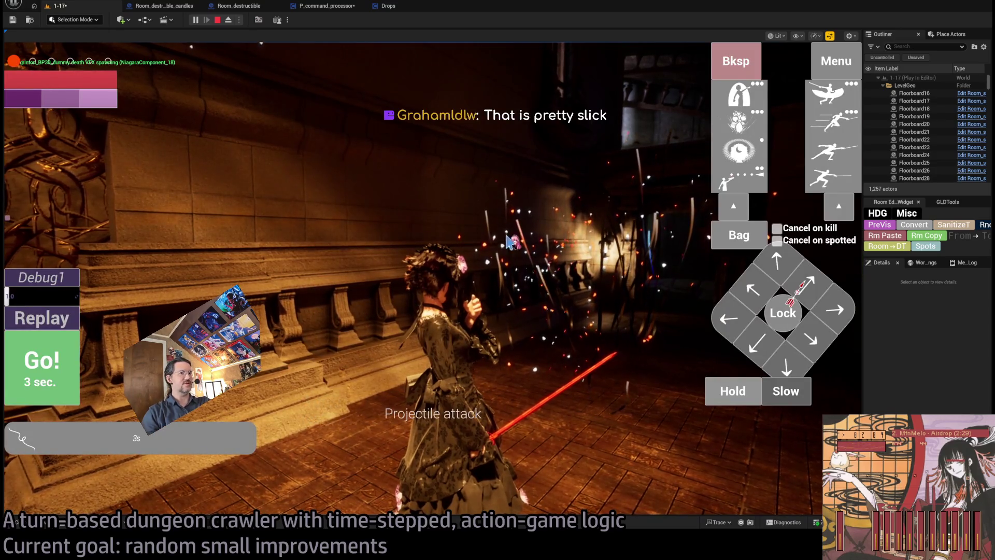
{"action": "left_click", "coordinate": [70, 368]}
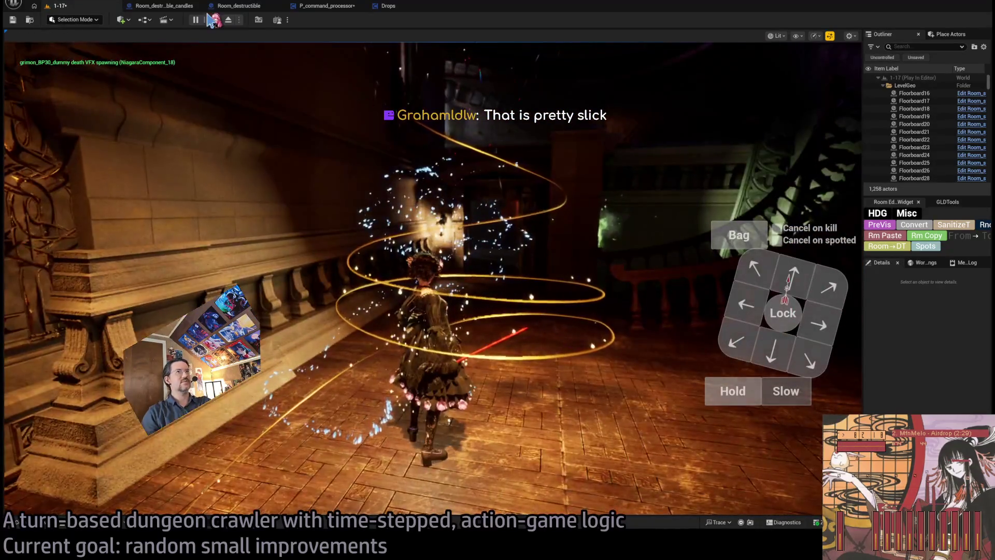
{"action": "left_click", "coordinate": [218, 20]}
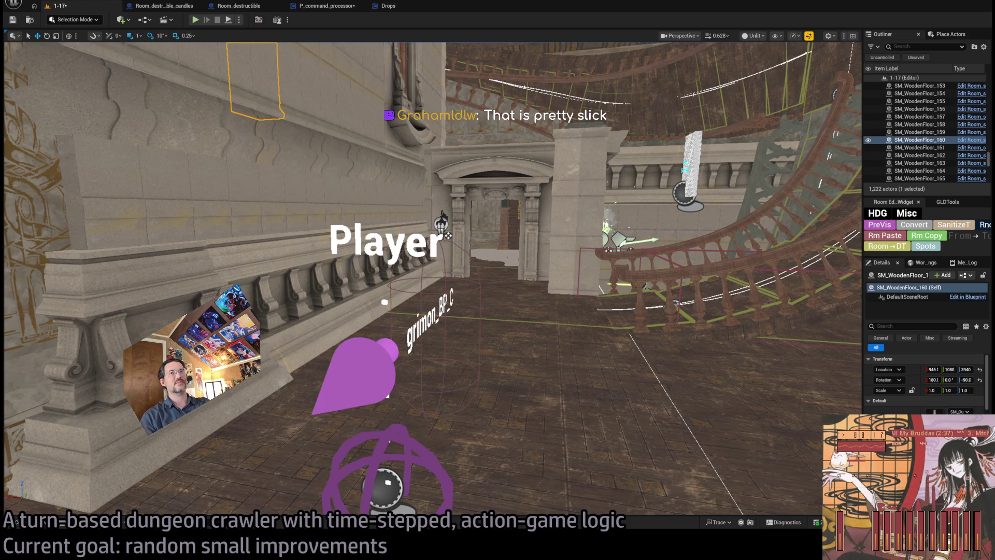
Start play, queue attack skills, drop the last one, and execute the attack.
{"action": "left_click", "coordinate": [196, 20]}
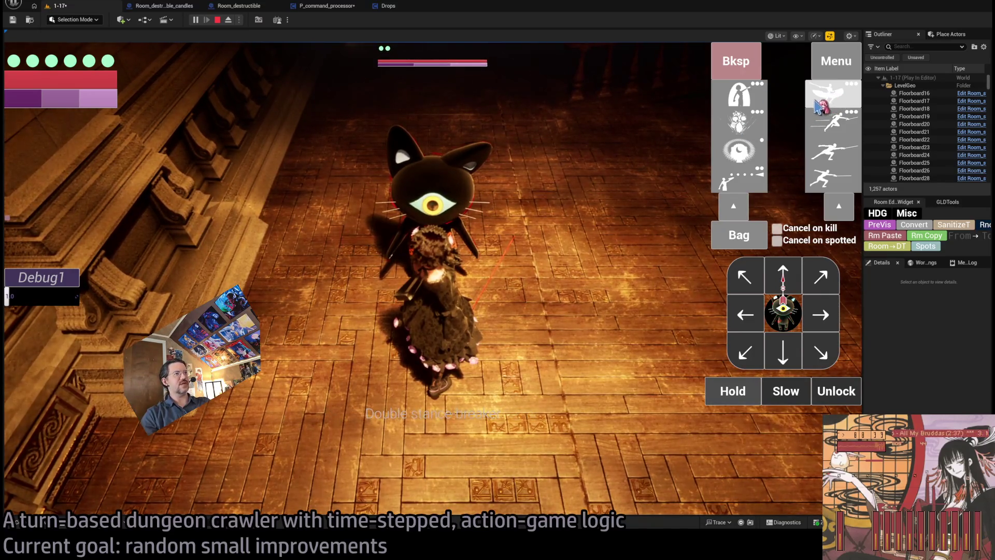
{"action": "left_click", "coordinate": [836, 101]}
{"action": "left_click", "coordinate": [833, 151]}
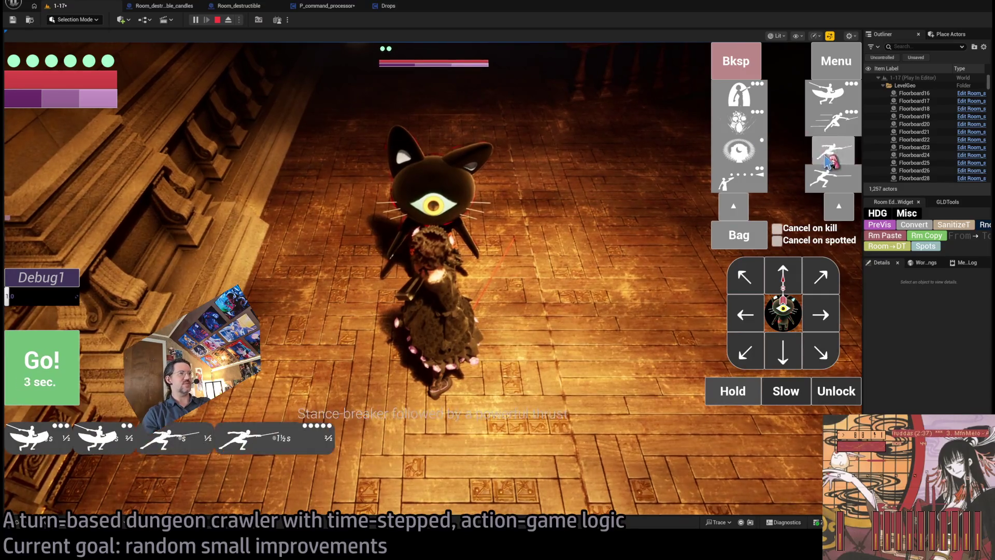
{"action": "left_click", "coordinate": [736, 62]}
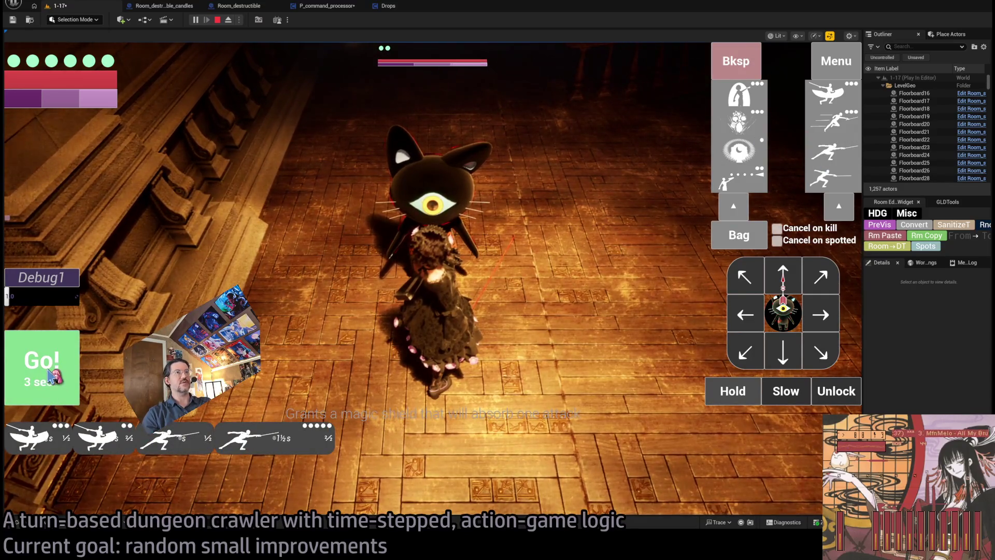
{"action": "left_click", "coordinate": [52, 376]}
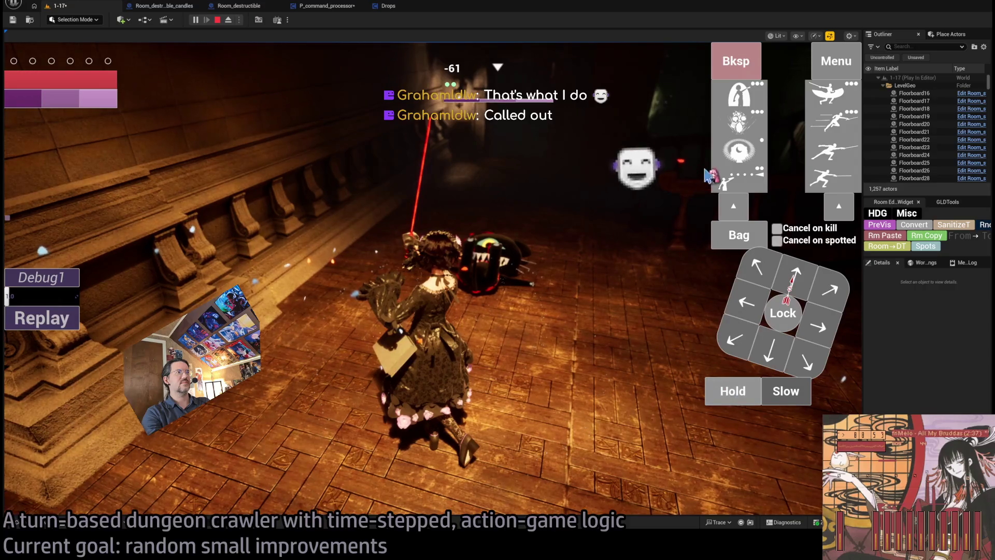
Queue a forward step and two hold turns, run them to kill the enemy, and replay.
{"action": "left_click", "coordinate": [739, 121]}
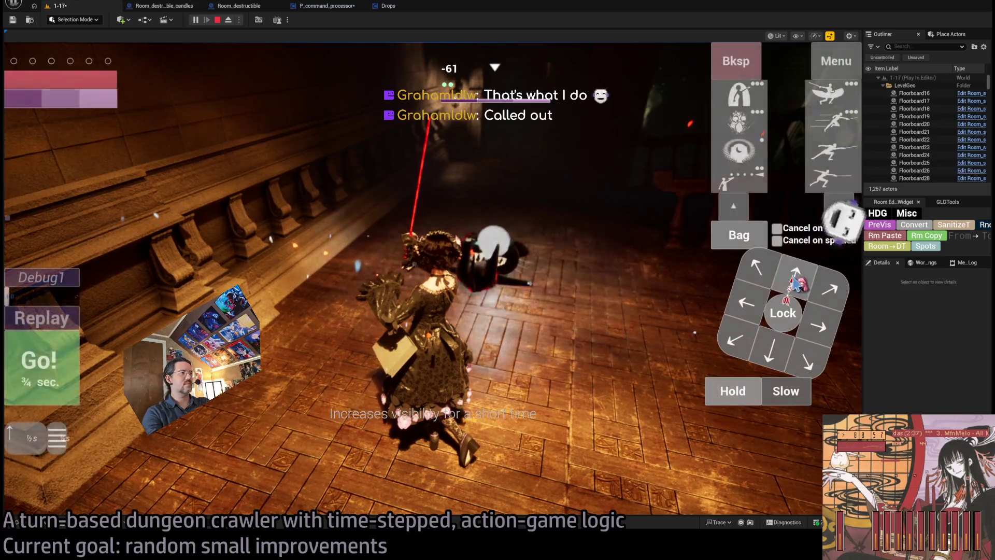
{"action": "left_click", "coordinate": [744, 393]}
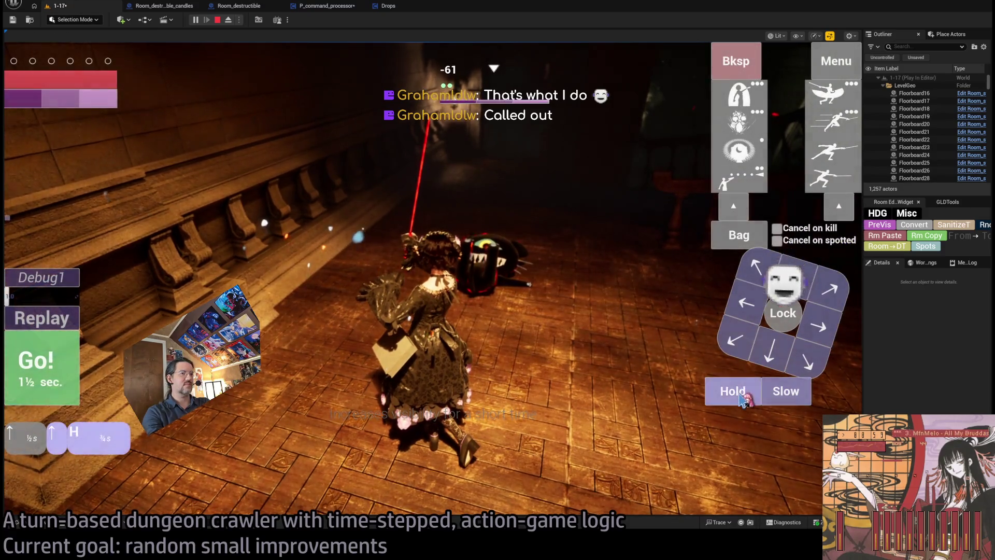
{"action": "left_click", "coordinate": [737, 395]}
{"action": "left_click", "coordinate": [51, 370]}
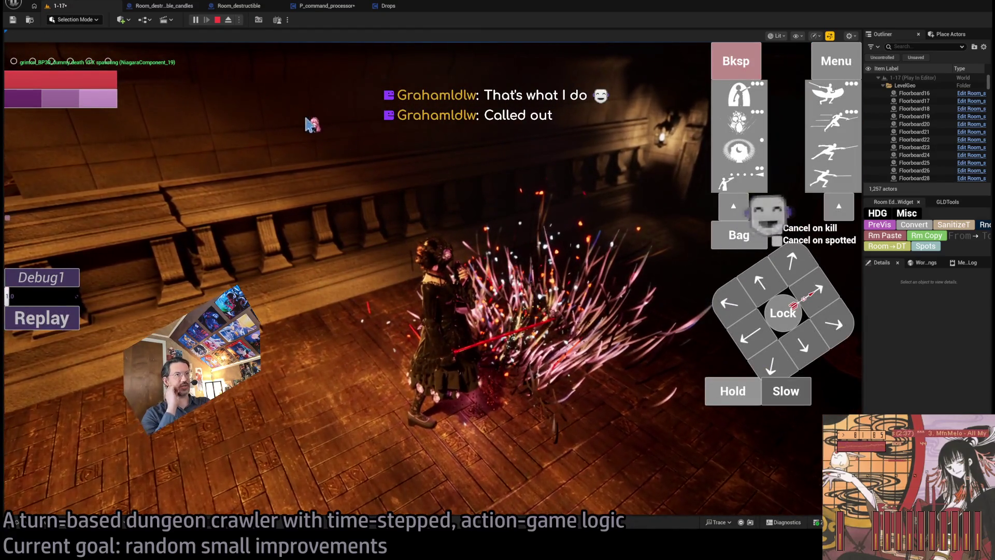
{"action": "left_click", "coordinate": [65, 326]}
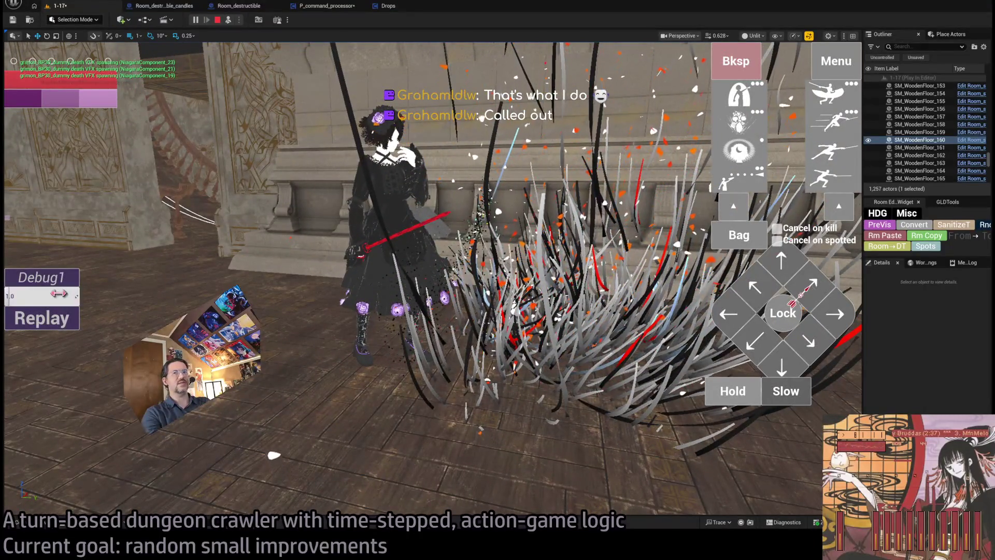
Replay the finishing attack twice more, then retake the game camera and press Esc to end play.
{"action": "left_click", "coordinate": [50, 320]}
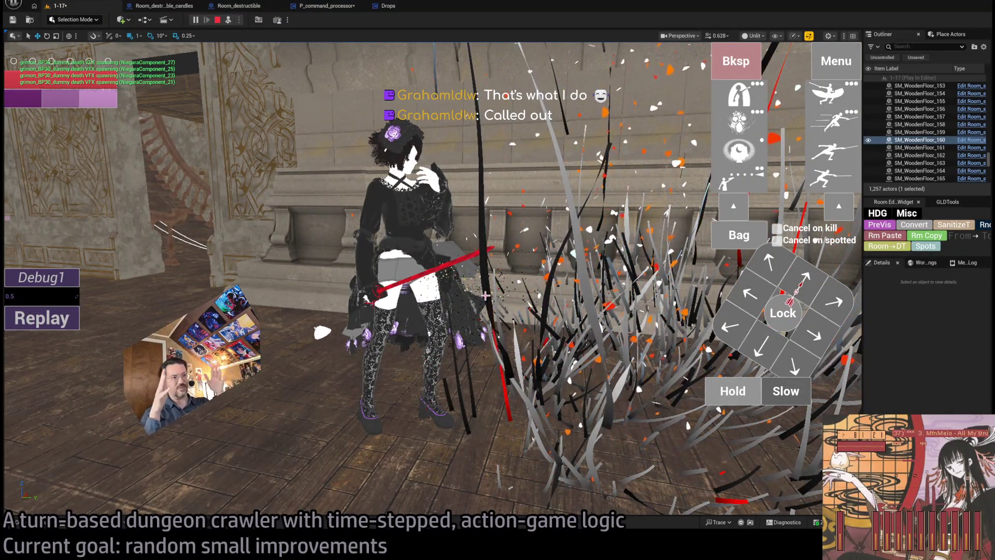
{"action": "left_click", "coordinate": [54, 321]}
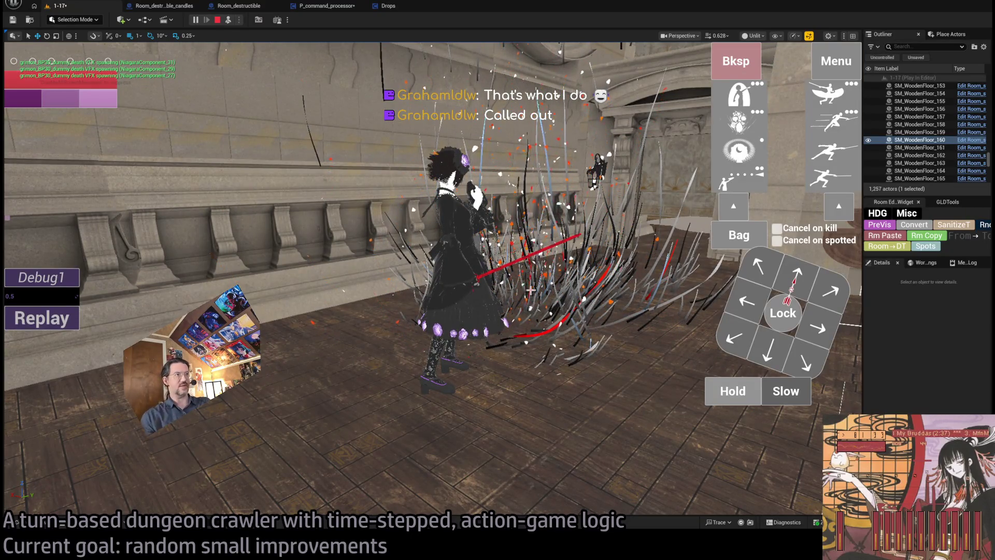
{"action": "left_click", "coordinate": [228, 20]}
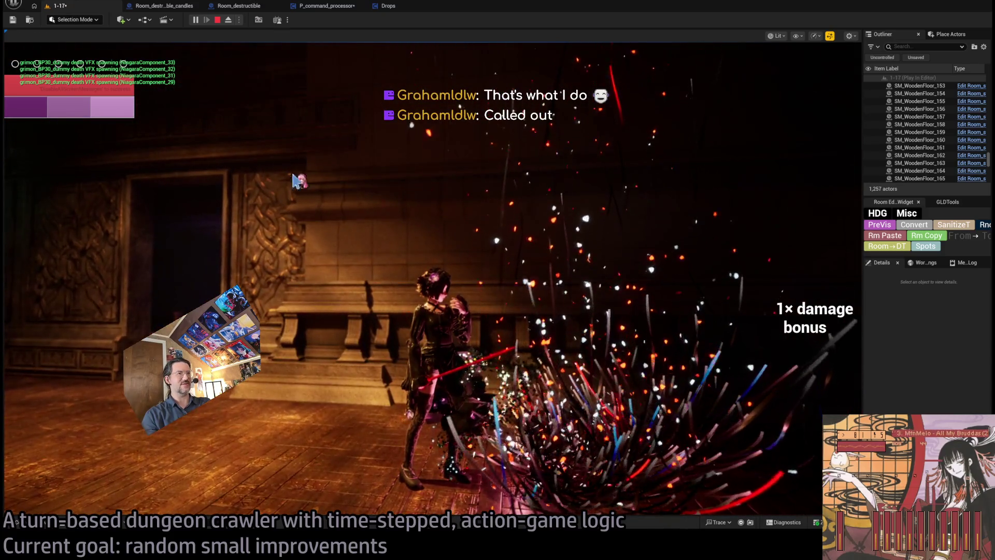
{"action": "key", "text": "Escape"}
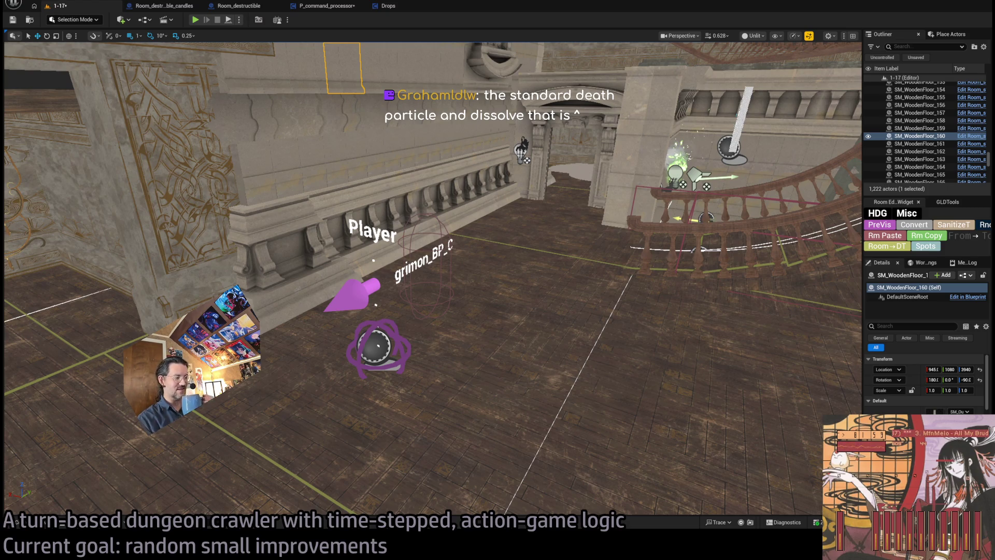
Open the Doom 3 full game walkthrough video in a new tab and seek to about 2:55.
{"action": "key", "text": "alt+Tab"}
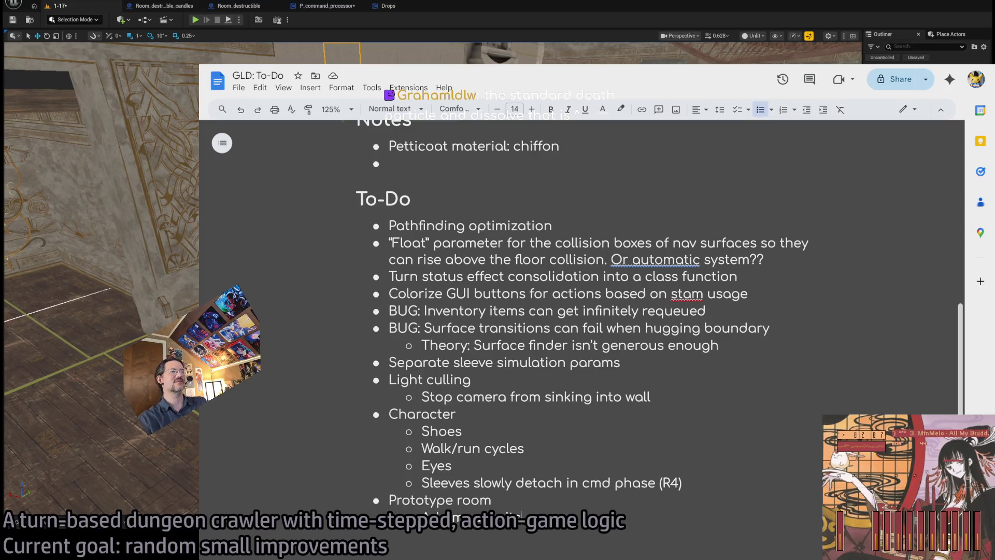
{"action": "key", "text": "ctrl+t"}
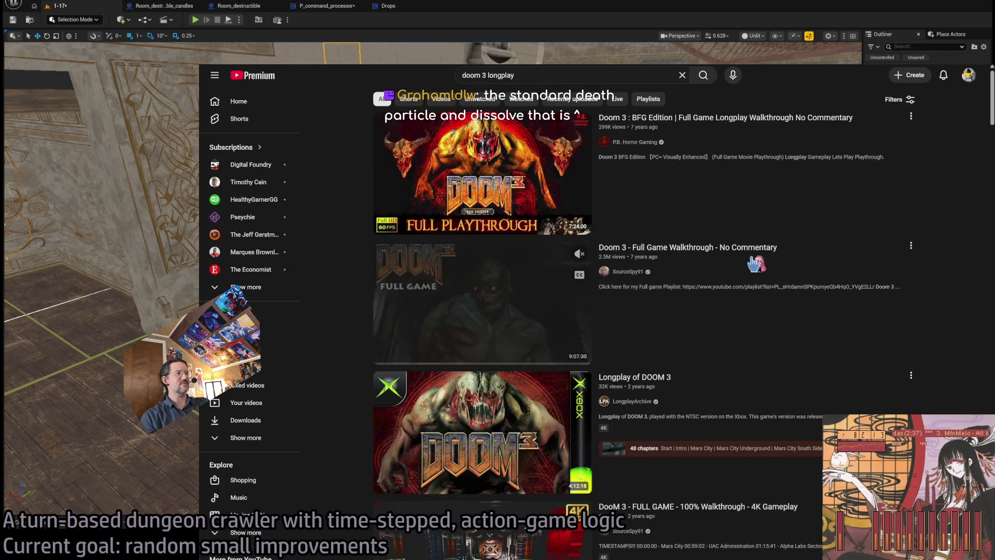
{"action": "left_click", "coordinate": [757, 262]}
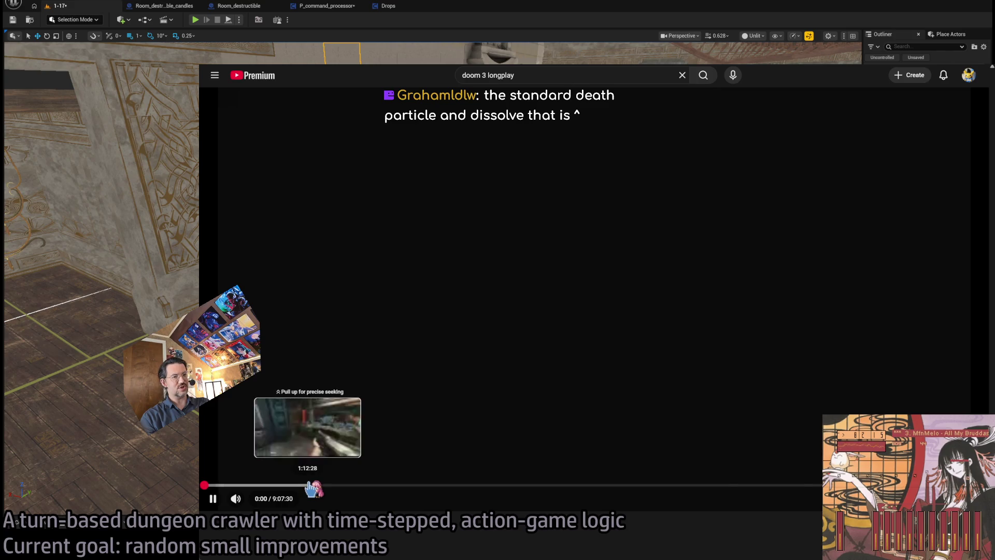
{"action": "left_click", "coordinate": [422, 486]}
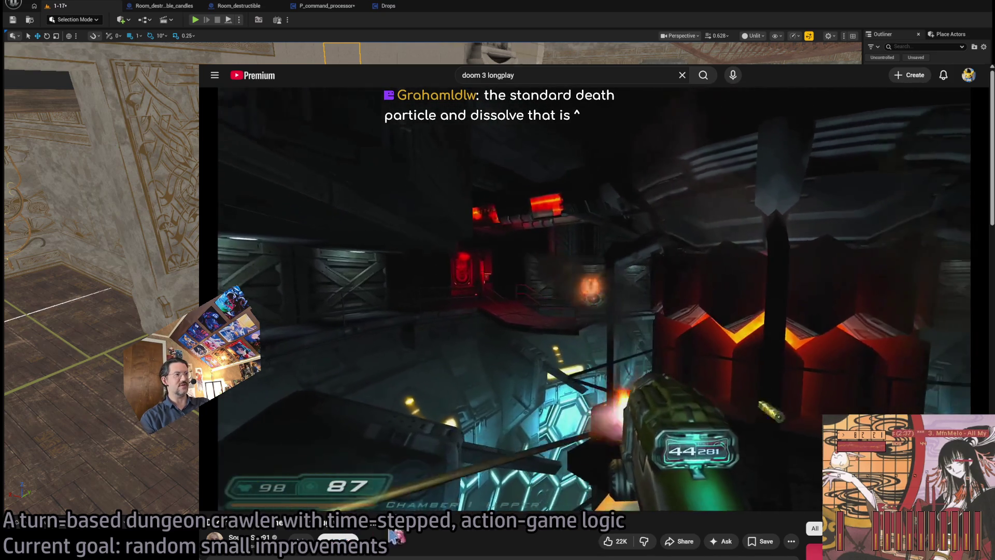
{"action": "left_click_drag", "start_coordinate": [412, 486], "coordinate": [433, 488]}
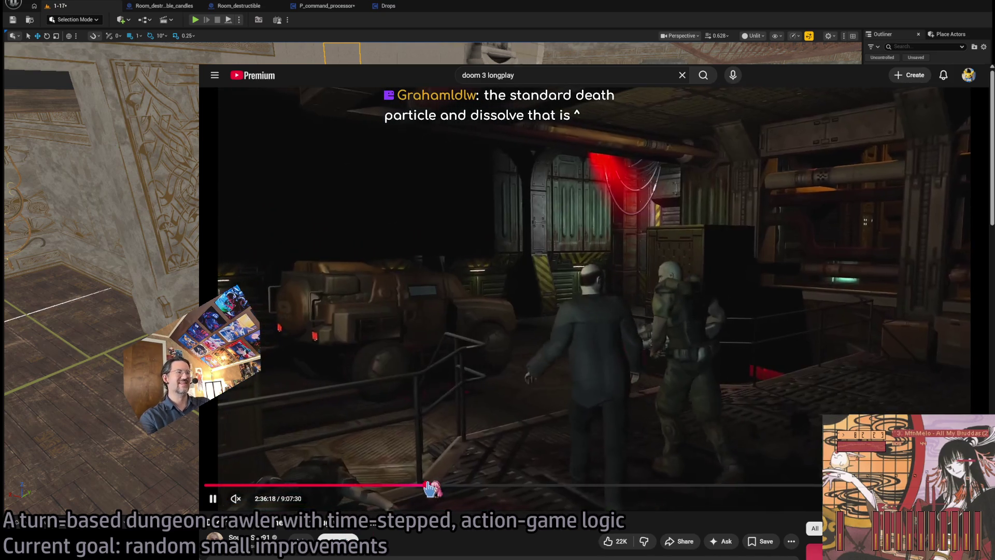
{"action": "key", "text": "l"}
{"action": "key", "text": "l"}
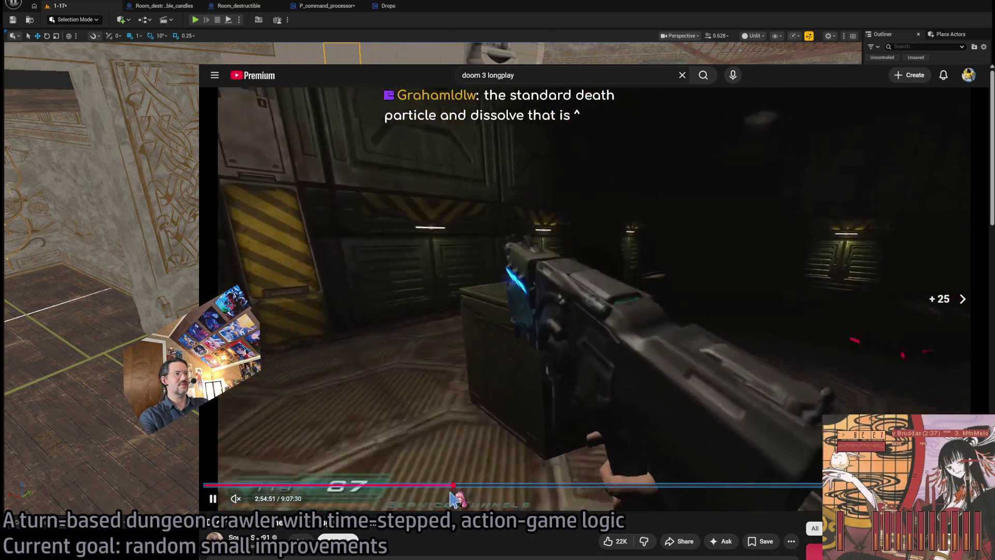
{"action": "key", "text": "Right"}
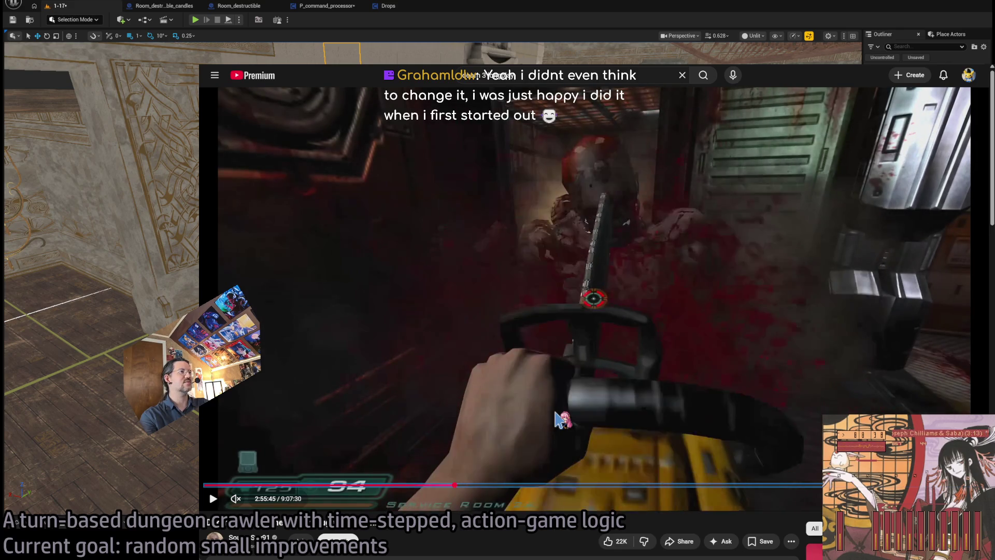
{"action": "left_click", "coordinate": [556, 414]}
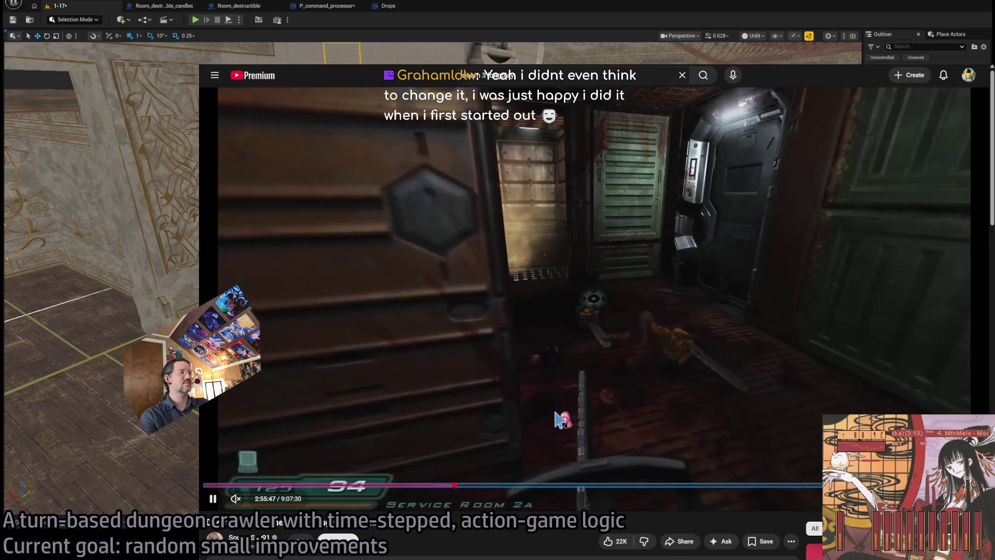
Pause the video, return to Unreal, and look along the hallway toward the spiral staircase.
{"action": "left_click", "coordinate": [557, 415]}
{"action": "key", "text": "alt+Tab"}
{"action": "key", "text": "alt+Tab"}
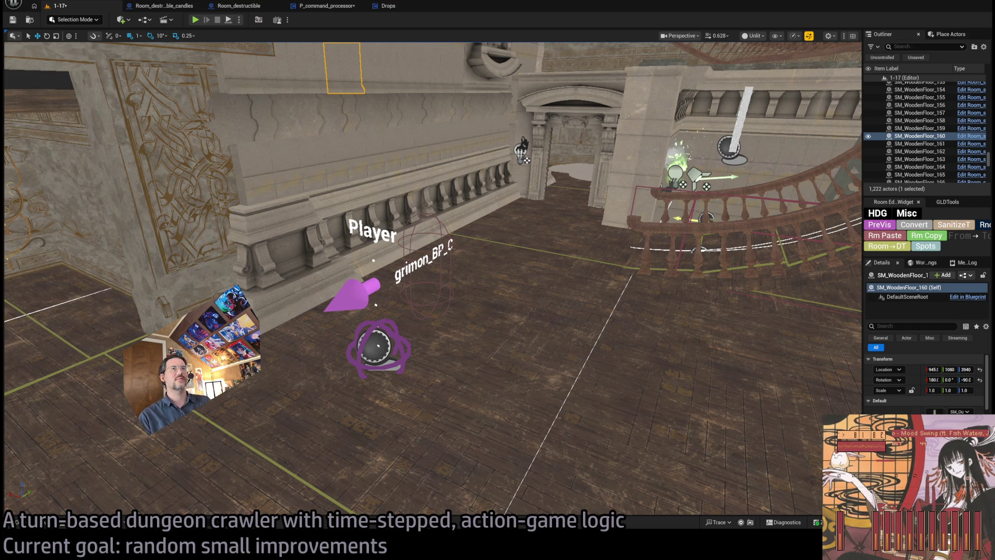
{"action": "mouse_move", "coordinate": [430, 280]}
{"action": "left_mouse_down"}
{"action": "mouse_move", "coordinate": [399, 213]}
{"action": "mouse_move", "coordinate": [415, 205]}
{"action": "mouse_move", "coordinate": [404, 259]}
{"action": "mouse_move", "coordinate": [427, 238]}
{"action": "left_mouse_up"}
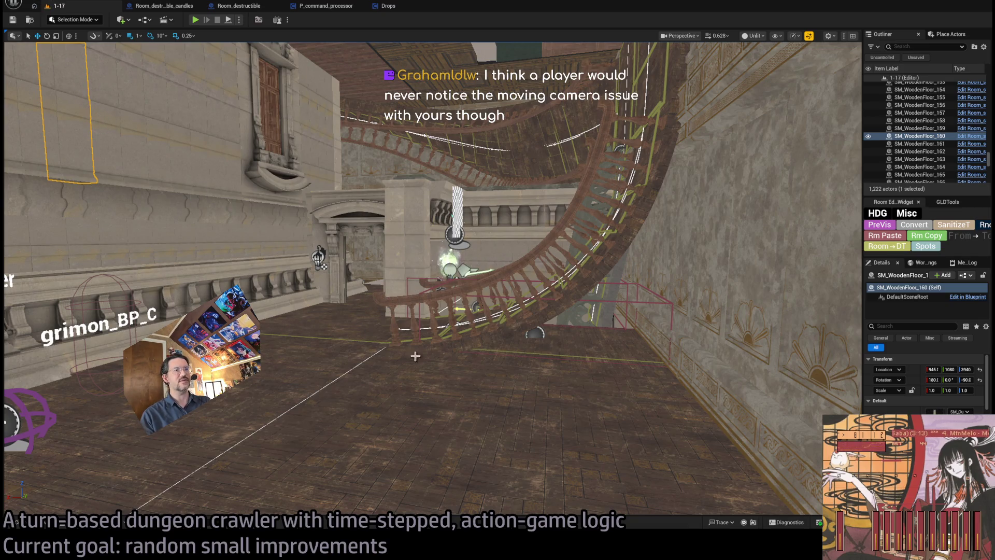
{"action": "left_click_drag", "start_coordinate": [89, 113], "coordinate": [72, 114]}
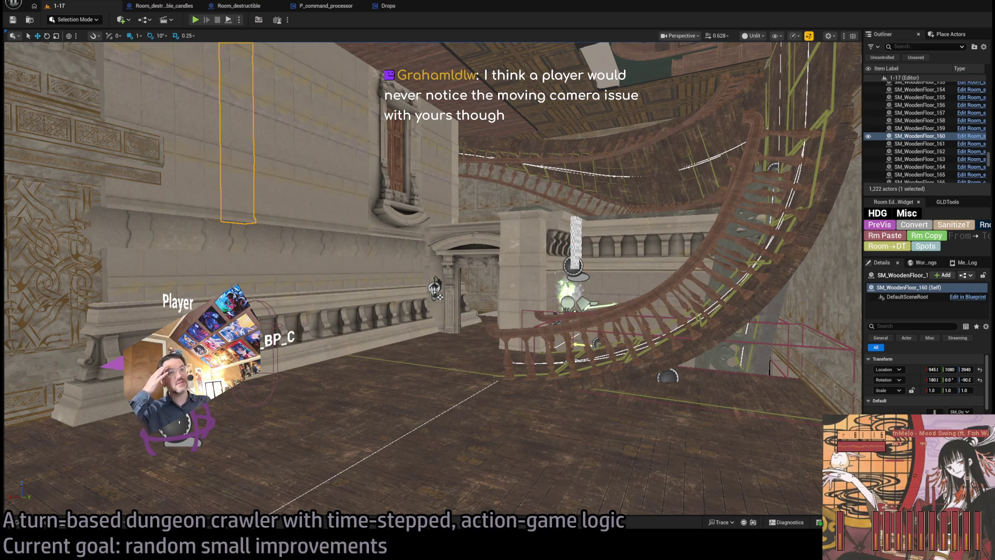
{"action": "key", "text": "alt+Tab"}
Scroll through the To-Do list and highlight parts of it while reading.
{"action": "scroll", "coordinate": [644, 311], "scroll_direction": "up", "scroll_amount": 5}
{"action": "scroll", "coordinate": [644, 311], "scroll_direction": "down", "scroll_amount": 8}
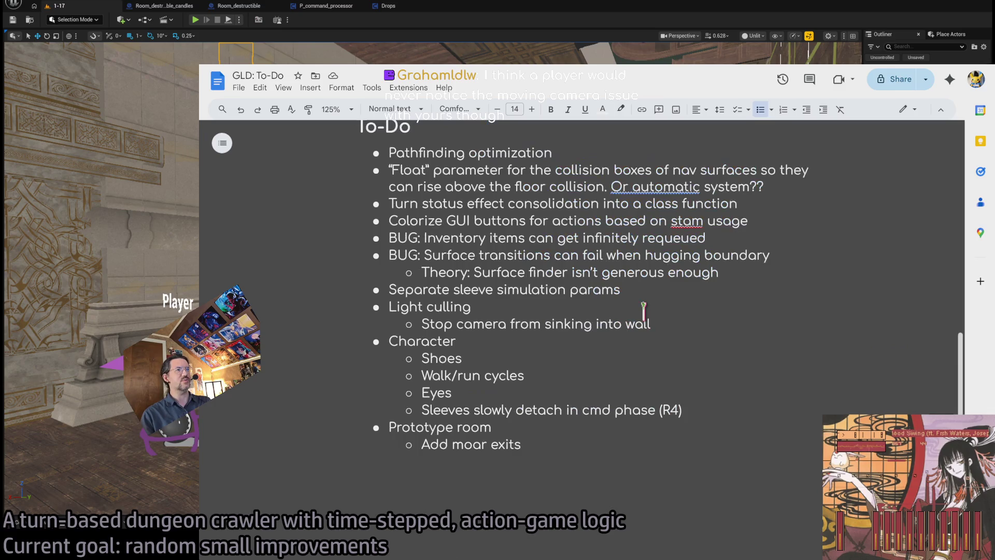
{"action": "scroll", "coordinate": [643, 311], "scroll_direction": "up", "scroll_amount": 3}
{"action": "scroll", "coordinate": [954, 340], "scroll_direction": "down", "scroll_amount": 1}
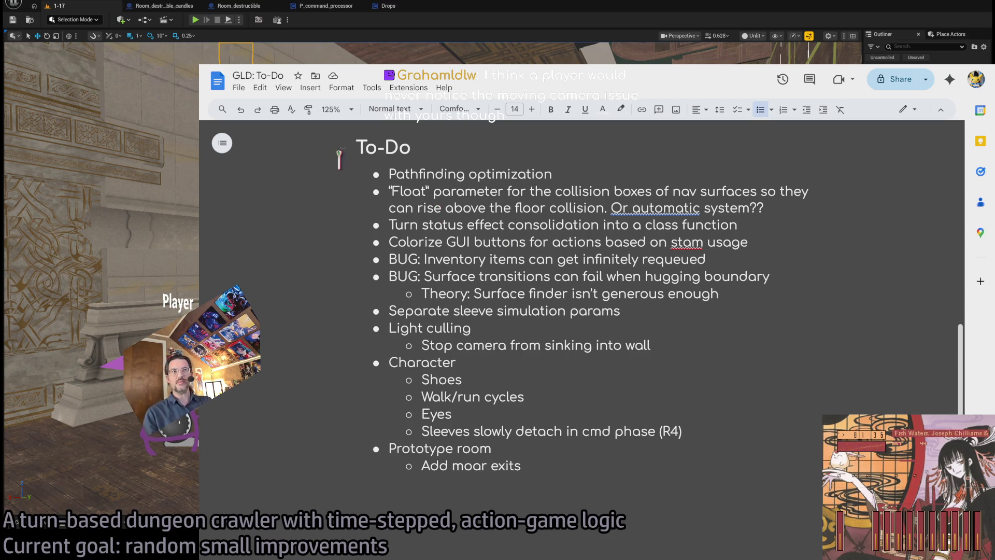
{"action": "mouse_move", "coordinate": [361, 139]}
{"action": "left_mouse_down"}
{"action": "mouse_move", "coordinate": [524, 391]}
{"action": "mouse_move", "coordinate": [495, 449]}
{"action": "left_mouse_up"}
{"action": "left_click", "coordinate": [495, 449]}
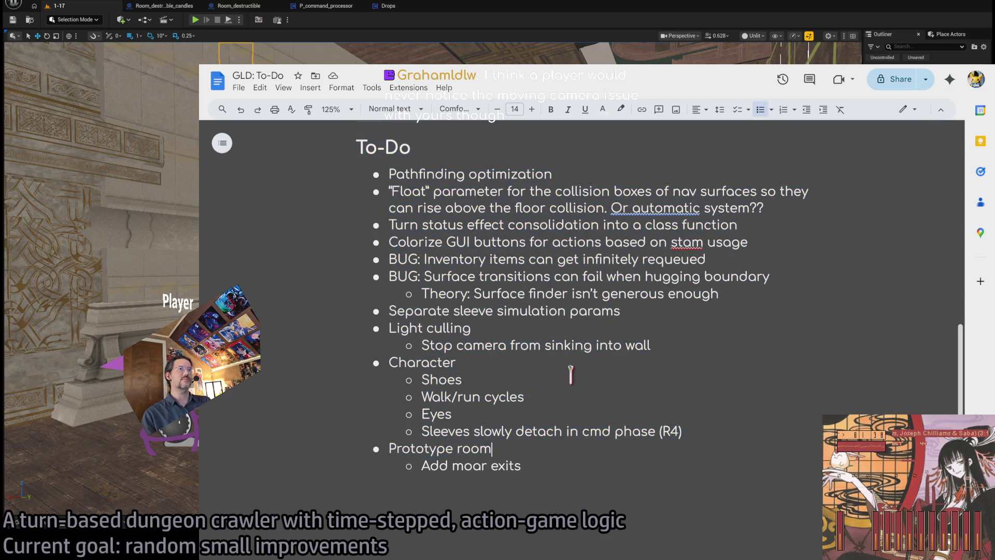
{"action": "mouse_move", "coordinate": [577, 286]}
{"action": "left_mouse_down"}
{"action": "mouse_move", "coordinate": [662, 155]}
{"action": "mouse_move", "coordinate": [634, 473]}
{"action": "left_mouse_up"}
Select the Pathfinding optimization and "Float" parameter lines, then go to the Docs home page.
{"action": "triple_click", "coordinate": [459, 174]}
{"action": "left_click", "coordinate": [609, 283]}
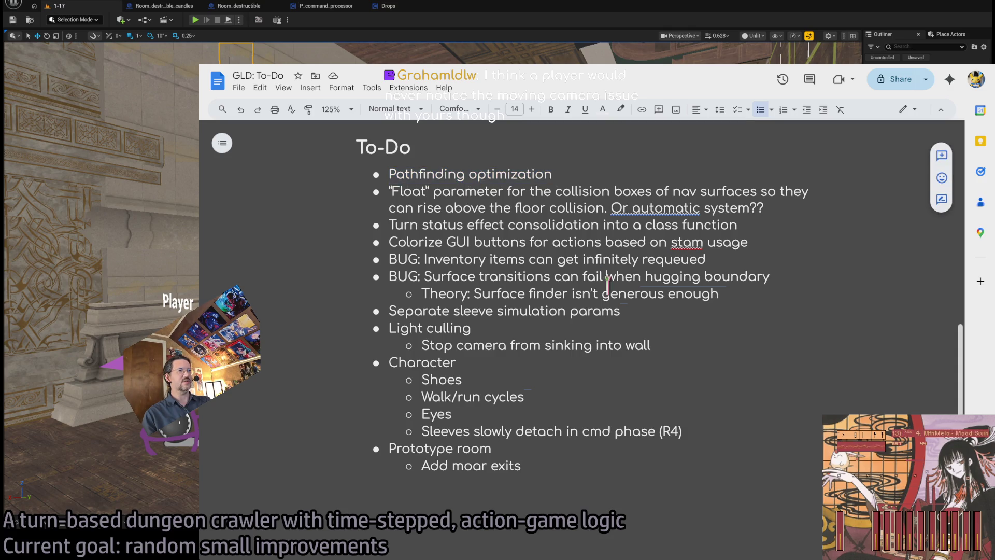
{"action": "double_click", "coordinate": [443, 173]}
{"action": "triple_click", "coordinate": [412, 190]}
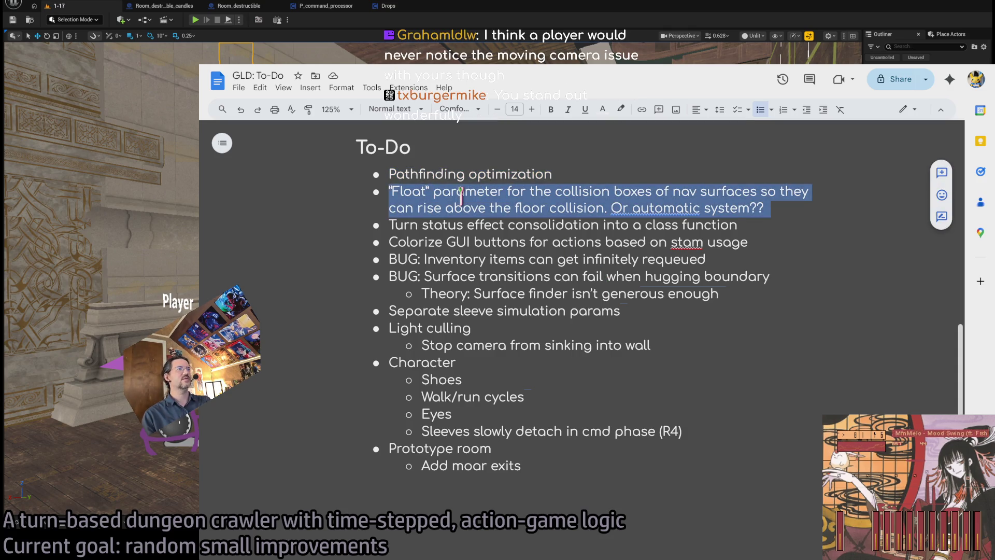
{"action": "triple_click", "coordinate": [496, 189]}
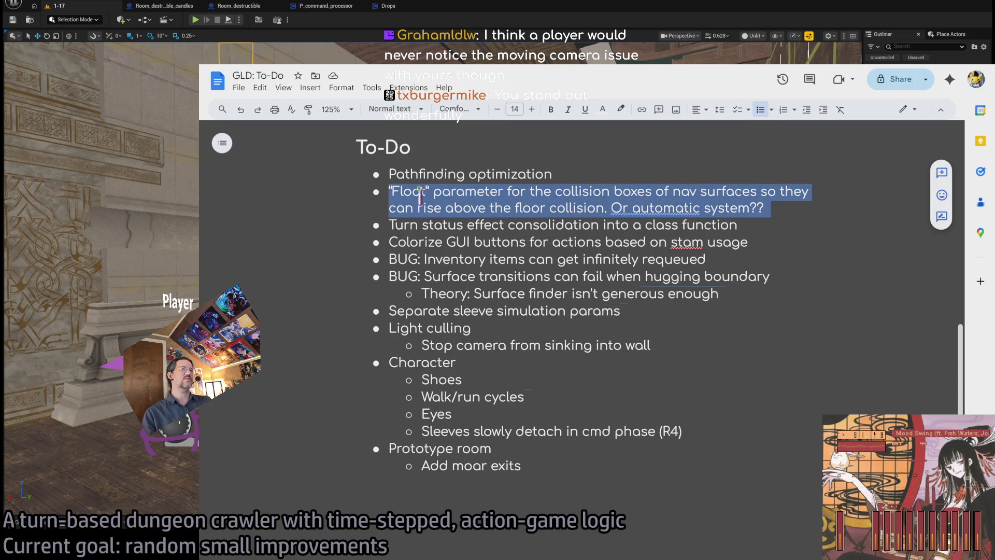
{"action": "left_click_drag", "start_coordinate": [393, 192], "coordinate": [494, 192]}
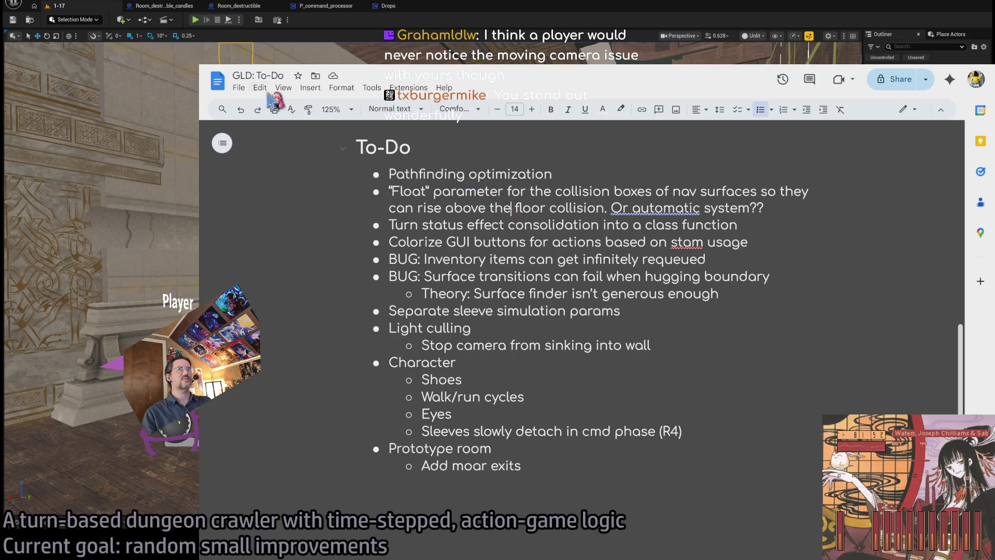
{"action": "left_click", "coordinate": [217, 80]}
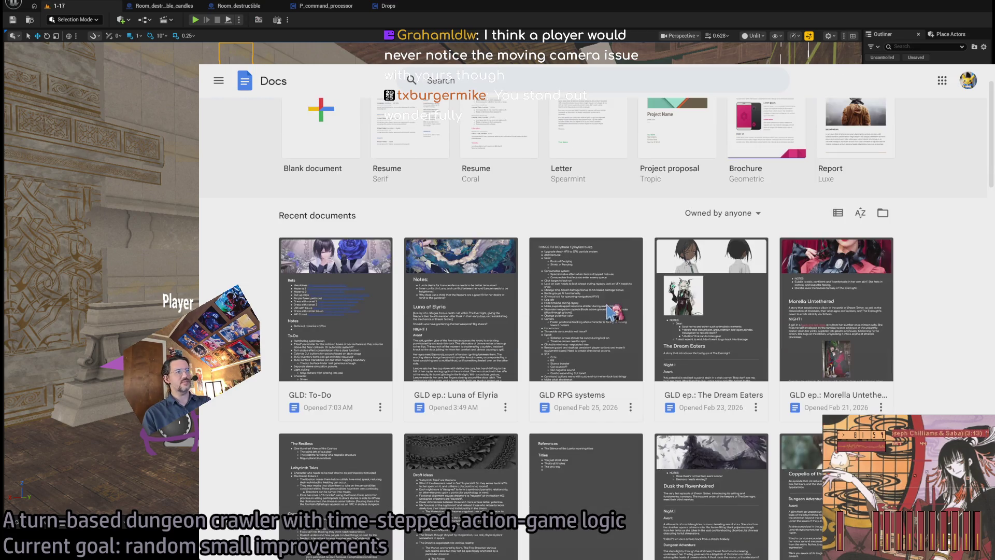
Open the GLD RPG systems document from Recent documents and zoom it to 125%.
{"action": "left_click", "coordinate": [622, 324]}
{"action": "scroll", "coordinate": [512, 275], "scroll_direction": "down", "scroll_amount": 5}
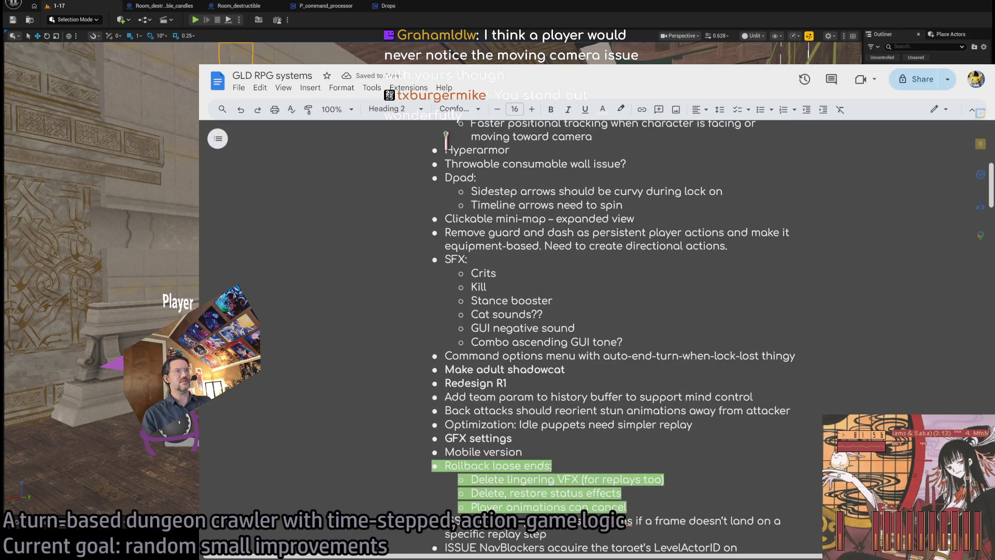
{"action": "left_click", "coordinate": [332, 109]}
{"action": "left_click", "coordinate": [337, 230]}
{"action": "scroll", "coordinate": [484, 258], "scroll_direction": "down", "scroll_amount": 7}
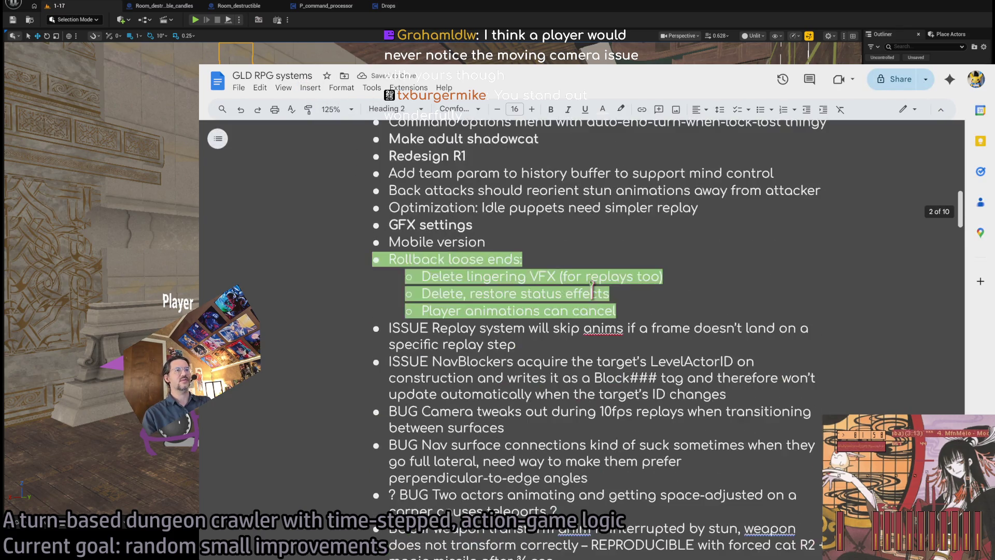
Delete the 'ISSUE Replay system will skip anims' bullet from the BUG list.
{"action": "triple_click", "coordinate": [468, 182]}
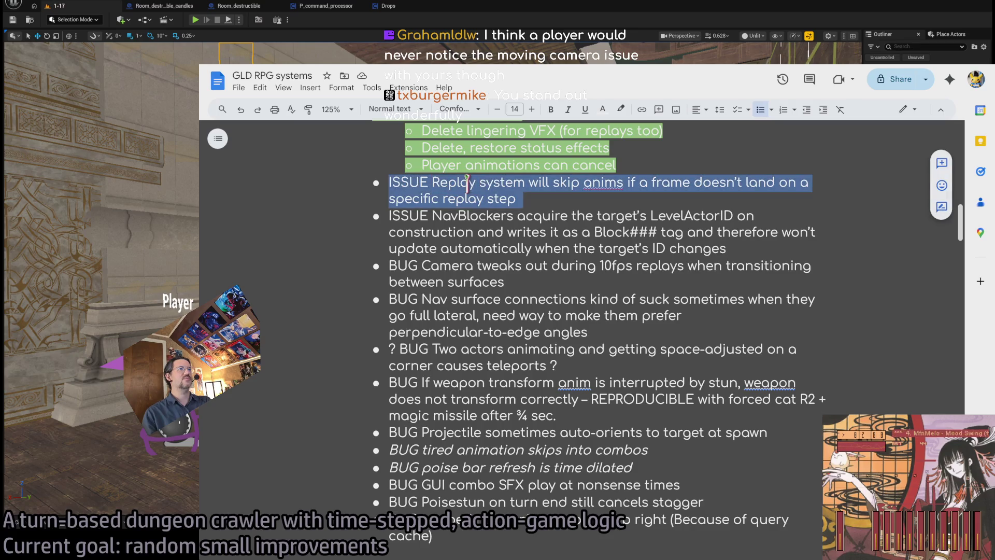
{"action": "triple_click", "coordinate": [488, 182]}
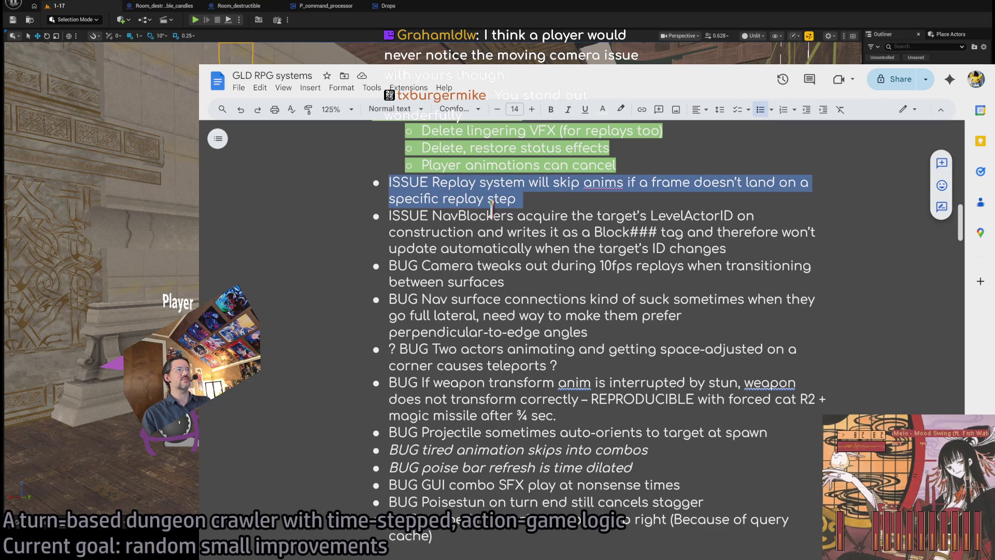
{"action": "key", "text": "BackSpace"}
Select and review the ISSUE NavBlockers and BUG Camera tweaks out bullets.
{"action": "triple_click", "coordinate": [487, 182]}
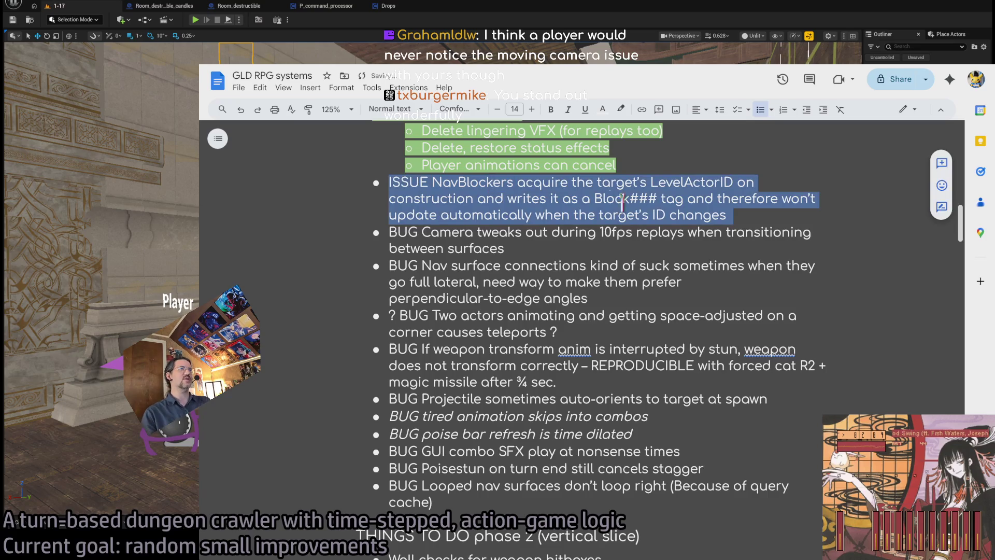
{"action": "triple_click", "coordinate": [475, 242]}
{"action": "mouse_move", "coordinate": [390, 234]}
{"action": "left_mouse_down"}
{"action": "mouse_move", "coordinate": [667, 232]}
{"action": "mouse_move", "coordinate": [475, 251]}
{"action": "mouse_move", "coordinate": [487, 249]}
{"action": "left_mouse_up"}
{"action": "key", "text": "shift+Right"}
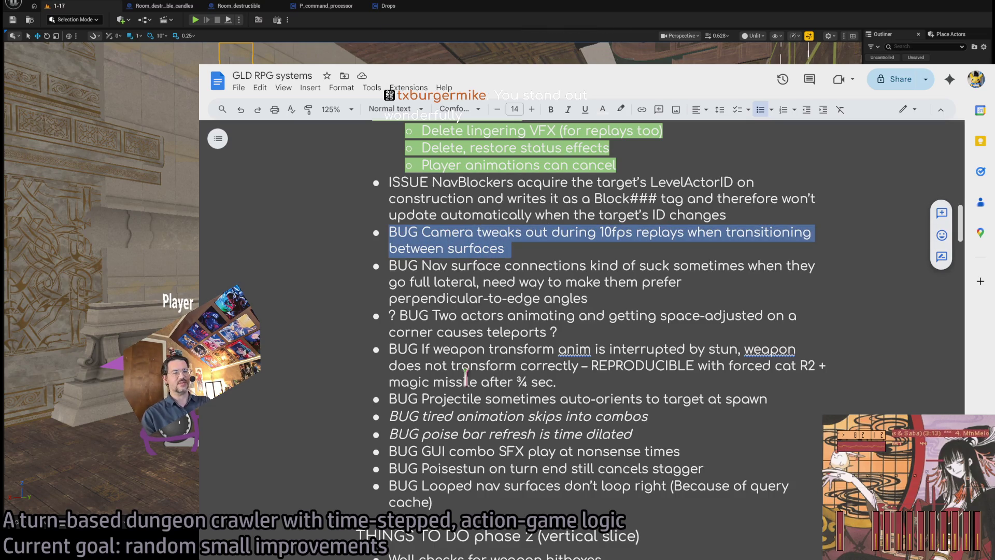
{"action": "key", "text": "alt+Tab"}
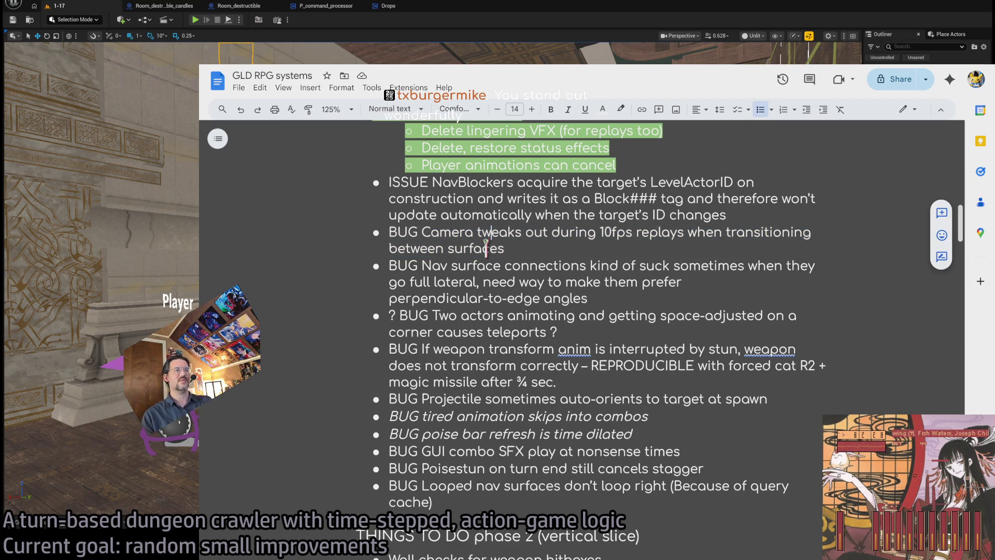
{"action": "left_click", "coordinate": [451, 233]}
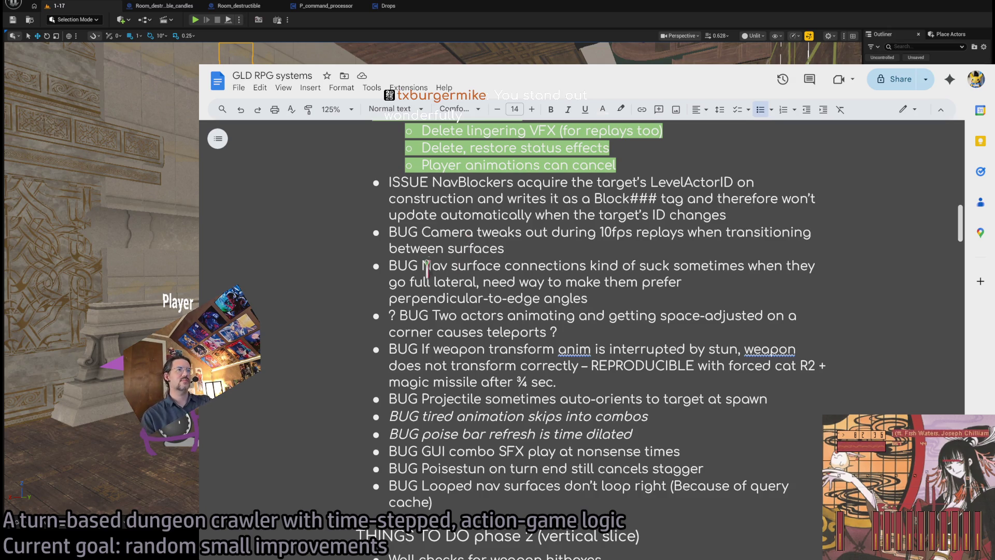
Review the Nav surface connections, Two actors, weapon transform and Projectile bug bullets.
{"action": "double_click", "coordinate": [417, 248]}
{"action": "left_click_drag", "start_coordinate": [390, 266], "coordinate": [581, 299]}
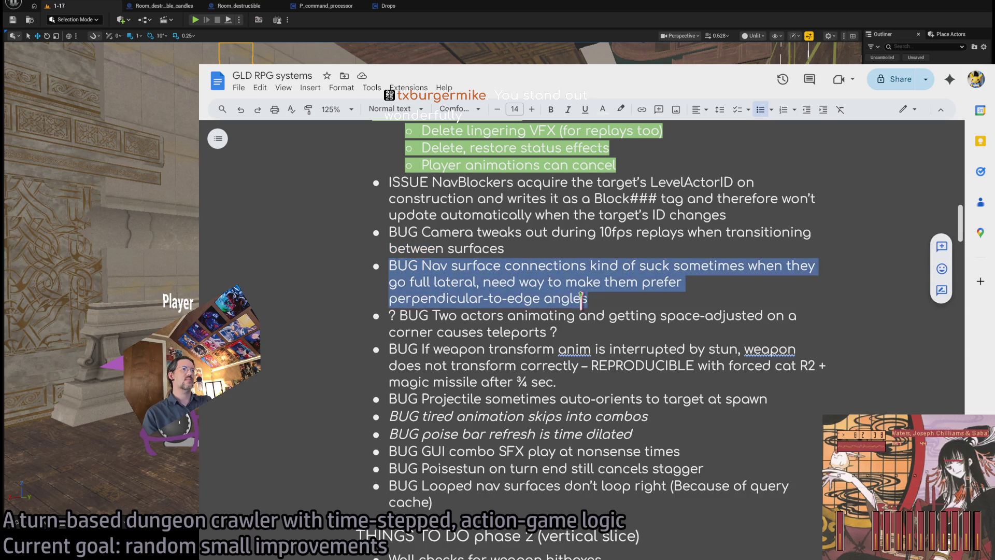
{"action": "triple_click", "coordinate": [442, 321]}
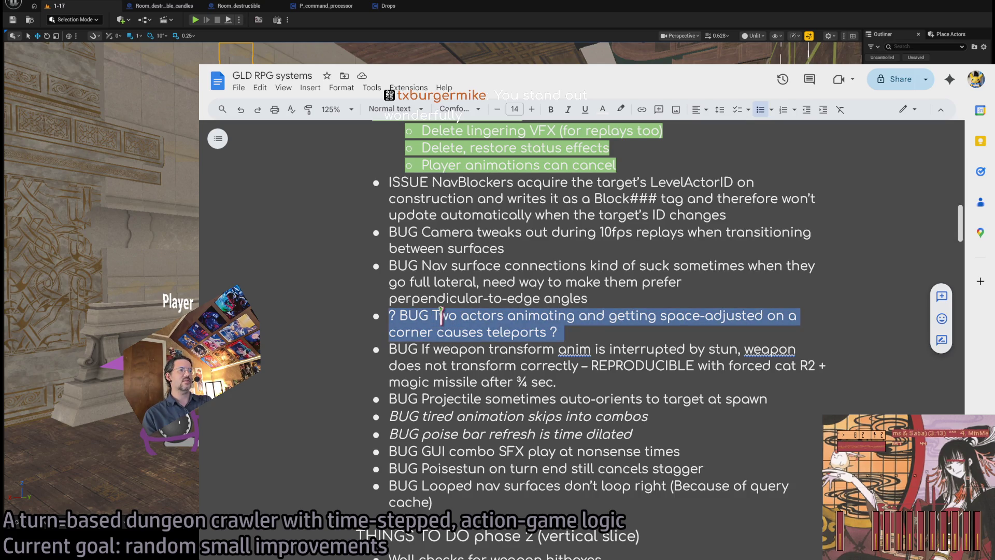
{"action": "triple_click", "coordinate": [503, 353]}
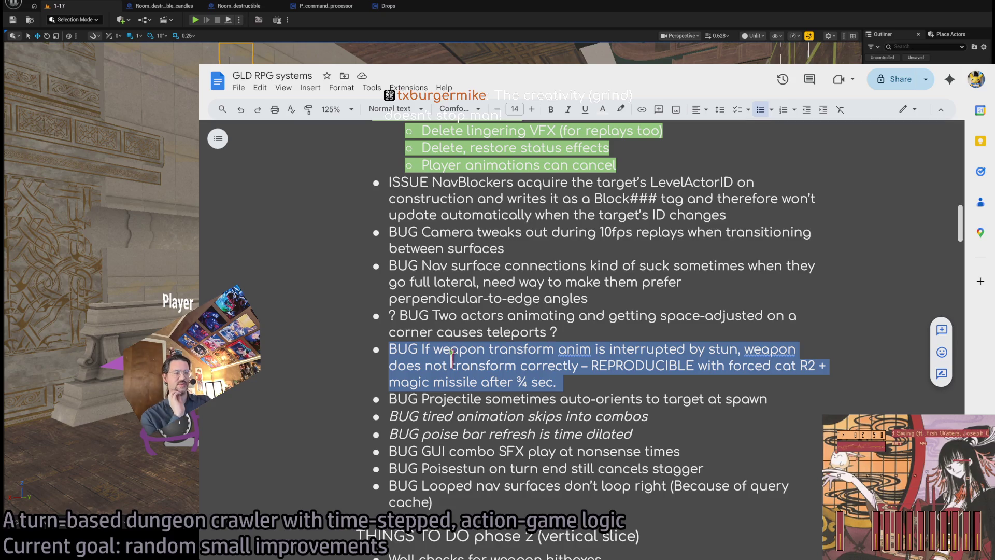
{"action": "triple_click", "coordinate": [450, 400]}
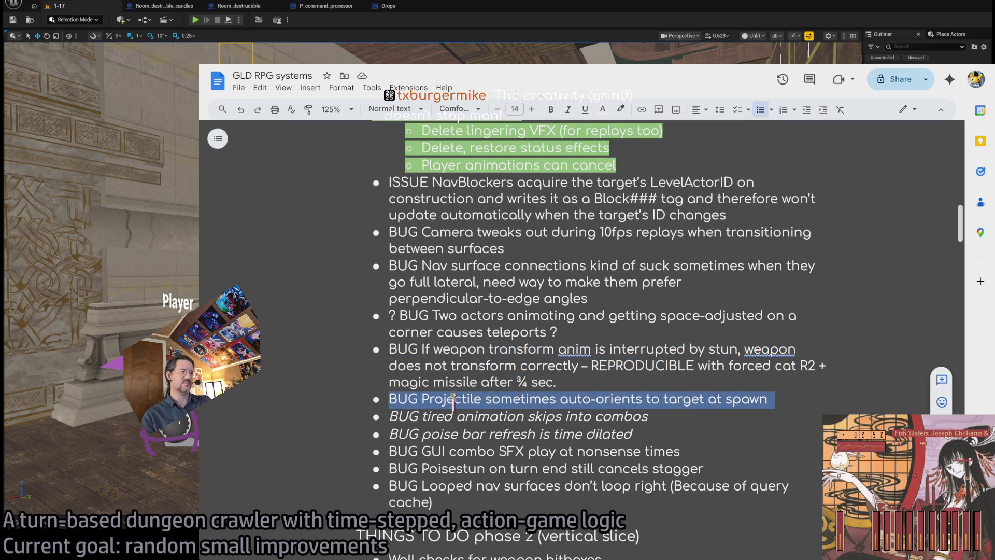
{"action": "left_click", "coordinate": [559, 402]}
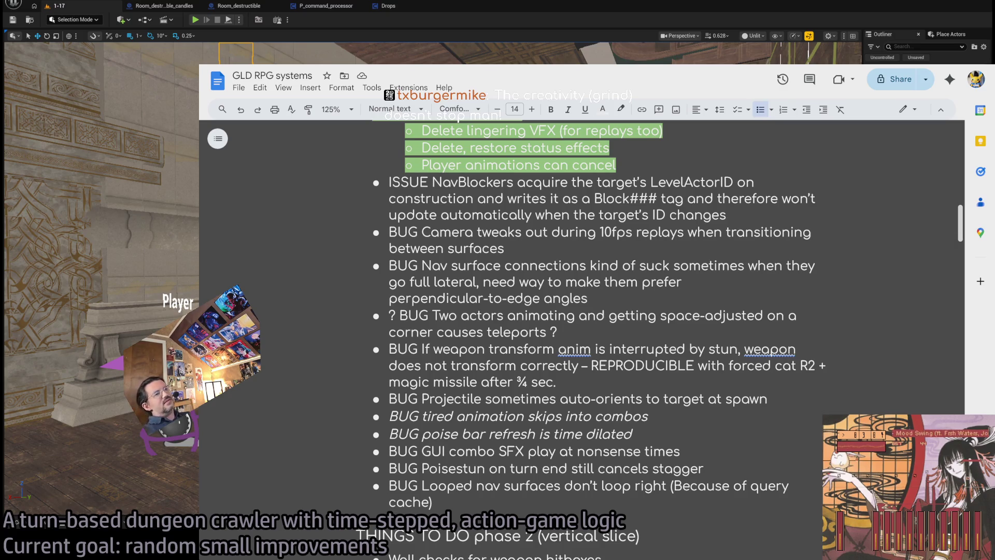
Delete the 'BUG Projectile sometimes auto-orients to target at spawn' bullet and return to Unreal Editor.
{"action": "triple_click", "coordinate": [568, 398]}
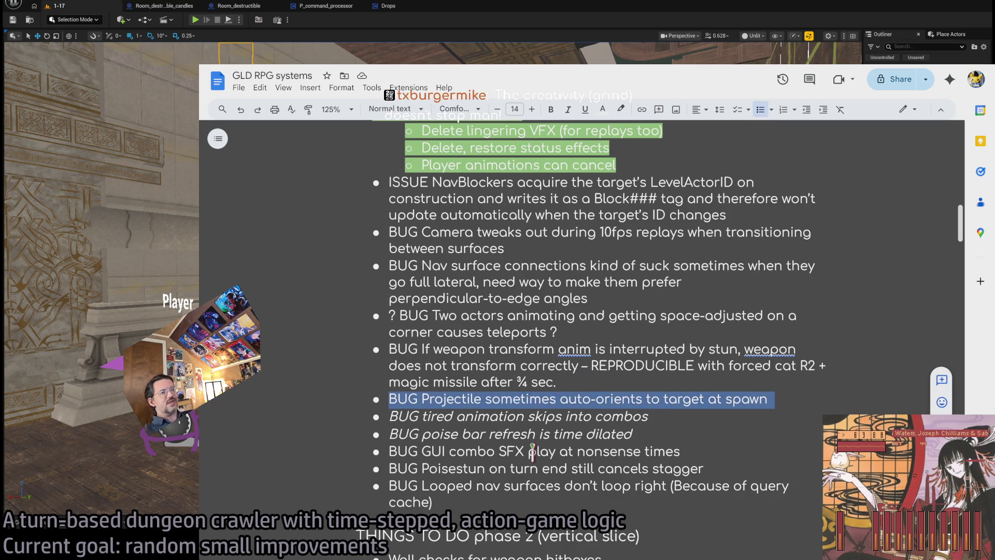
{"action": "key", "text": "Delete"}
{"action": "triple_click", "coordinate": [551, 399]}
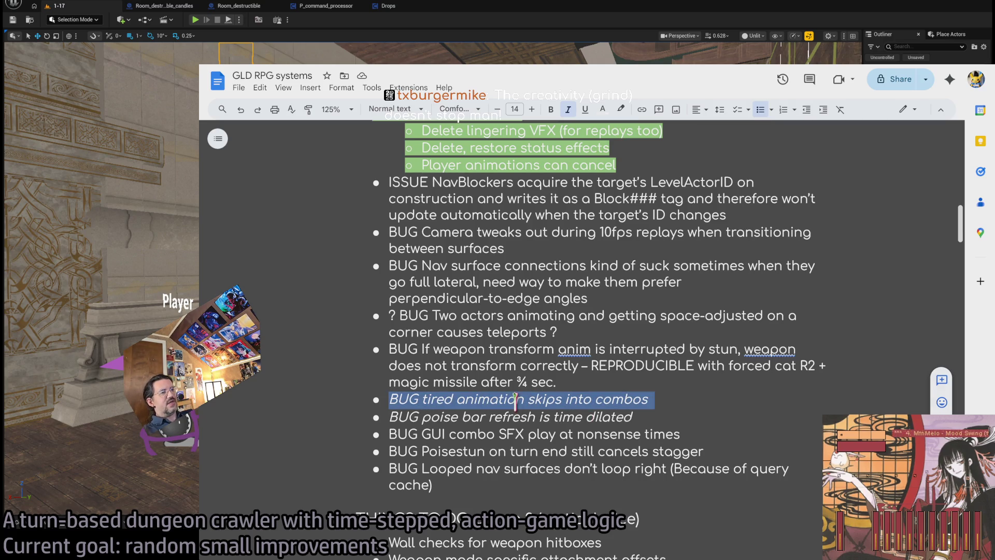
{"action": "double_click", "coordinate": [515, 399]}
{"action": "key", "text": "alt+Tab"}
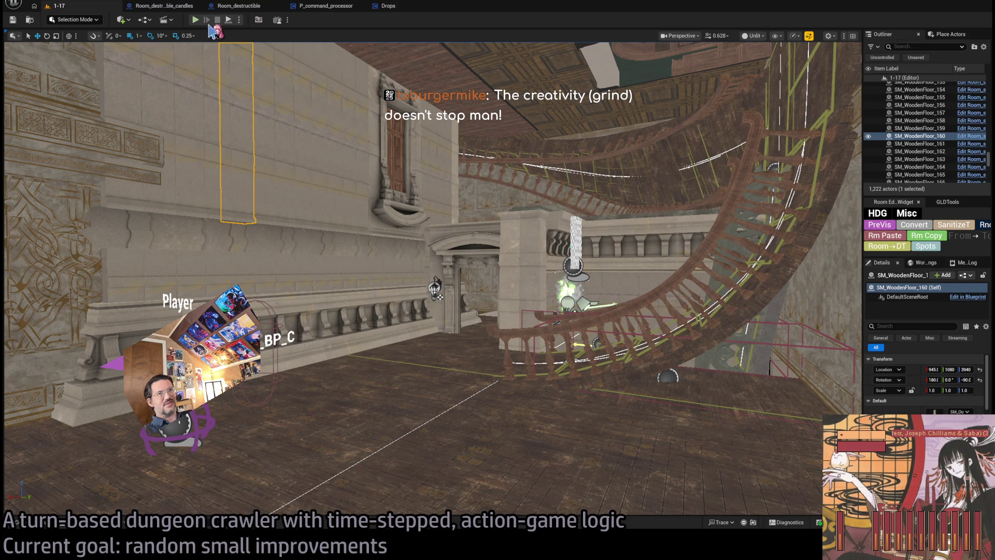
{"action": "key", "text": "alt+p"}
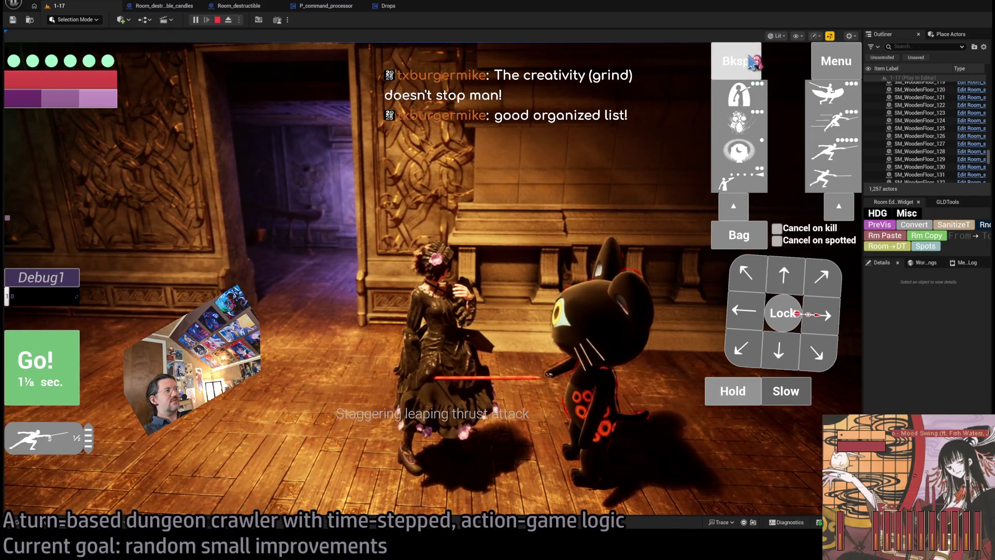
{"action": "left_click", "coordinate": [832, 106]}
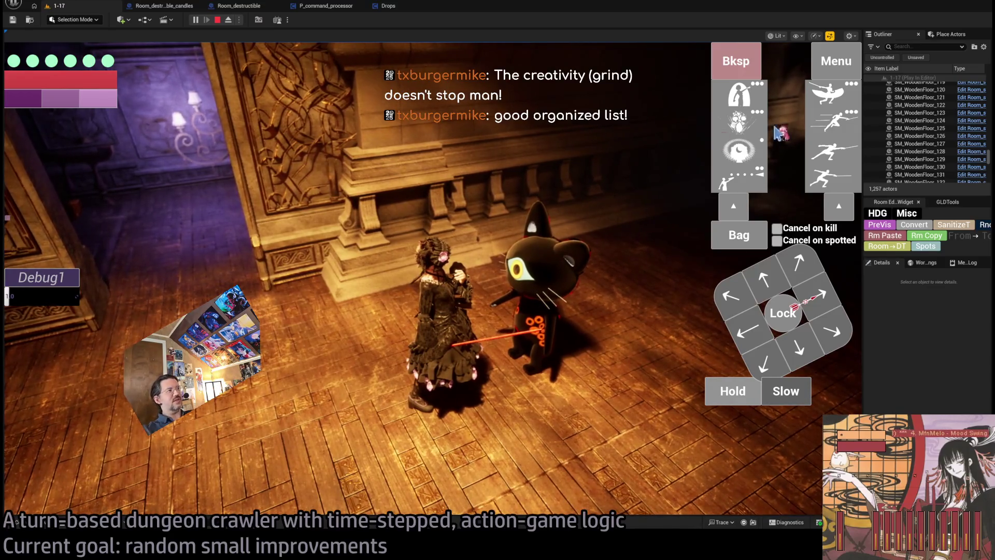
{"action": "left_click", "coordinate": [840, 104]}
{"action": "left_click", "coordinate": [833, 123]}
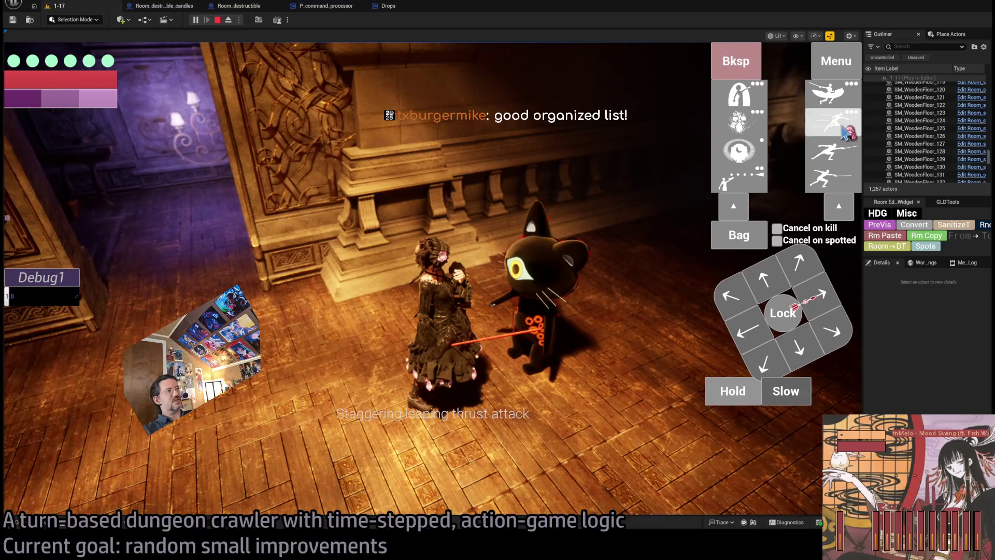
{"action": "left_click", "coordinate": [747, 62]}
{"action": "left_click", "coordinate": [747, 63]}
{"action": "left_click", "coordinate": [833, 152]}
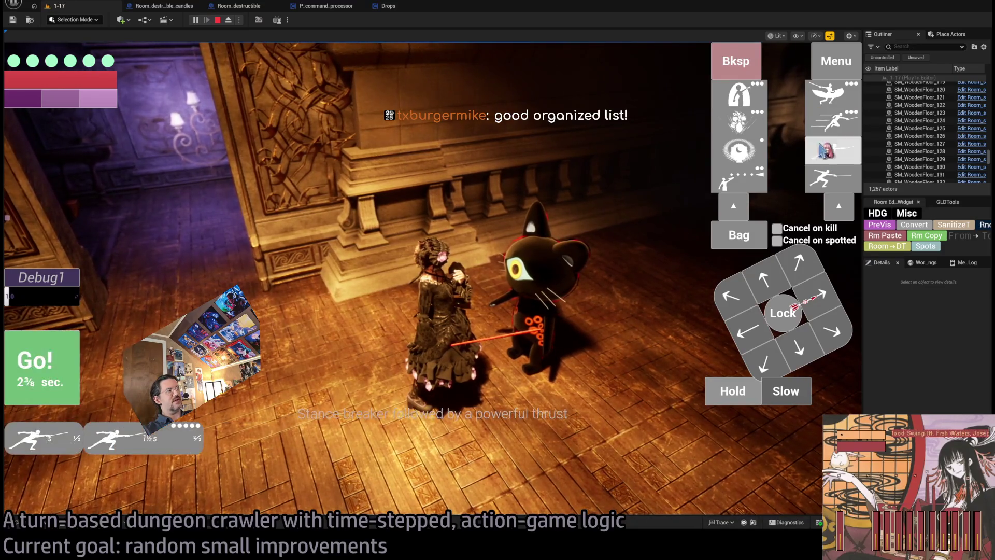
{"action": "left_click", "coordinate": [746, 63]}
{"action": "left_click", "coordinate": [830, 176]}
{"action": "left_click", "coordinate": [829, 176]}
{"action": "left_click", "coordinate": [746, 62]}
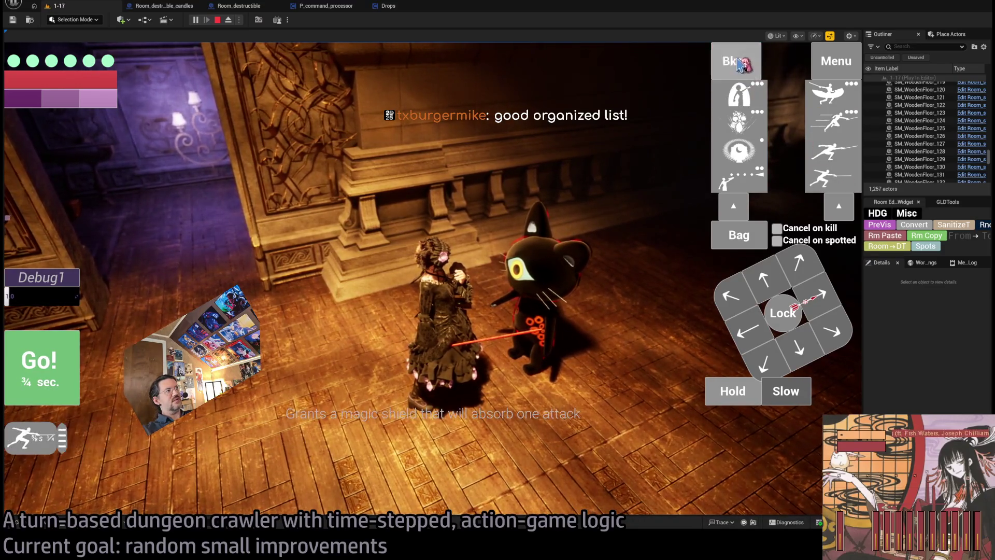
{"action": "left_click", "coordinate": [747, 62]}
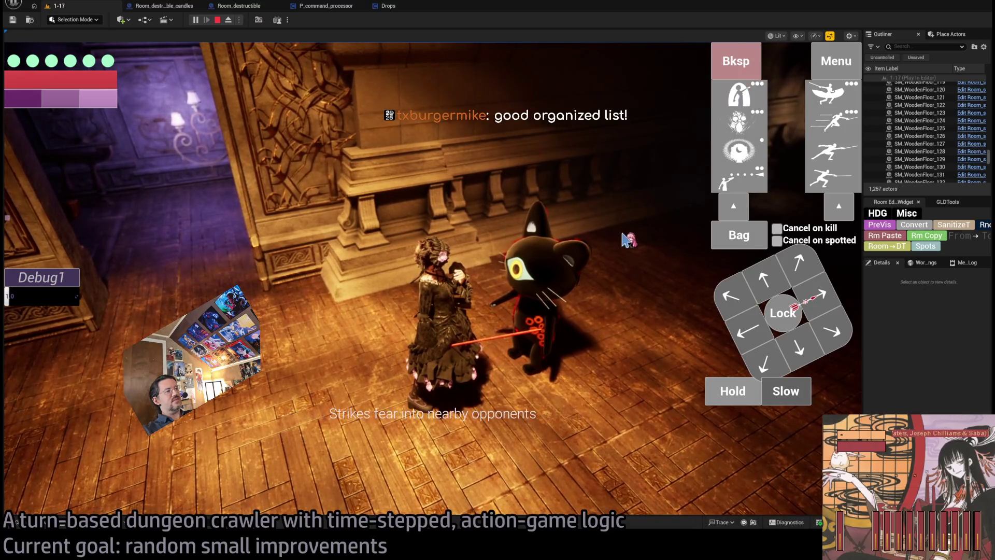
{"action": "key", "text": "alt+Tab"}
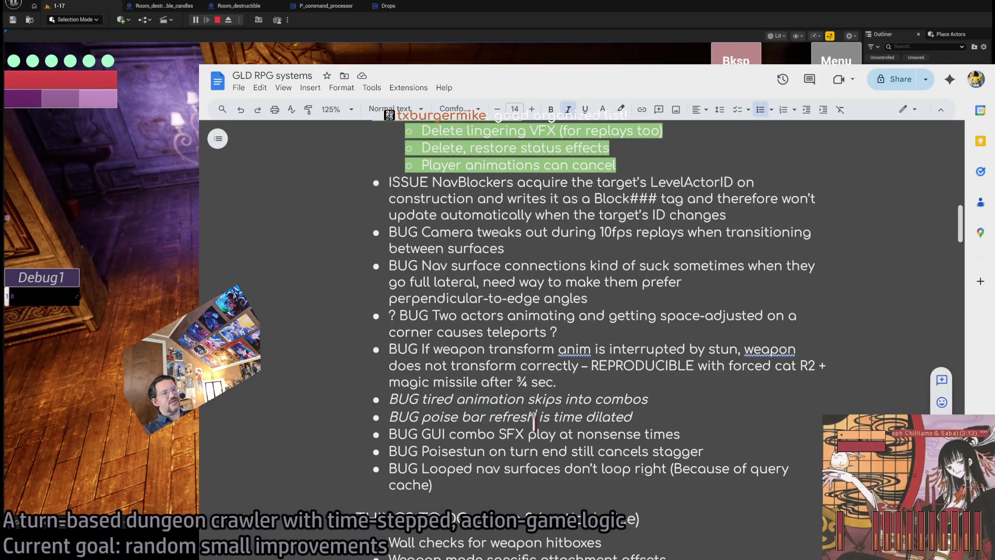
{"action": "triple_click", "coordinate": [467, 343]}
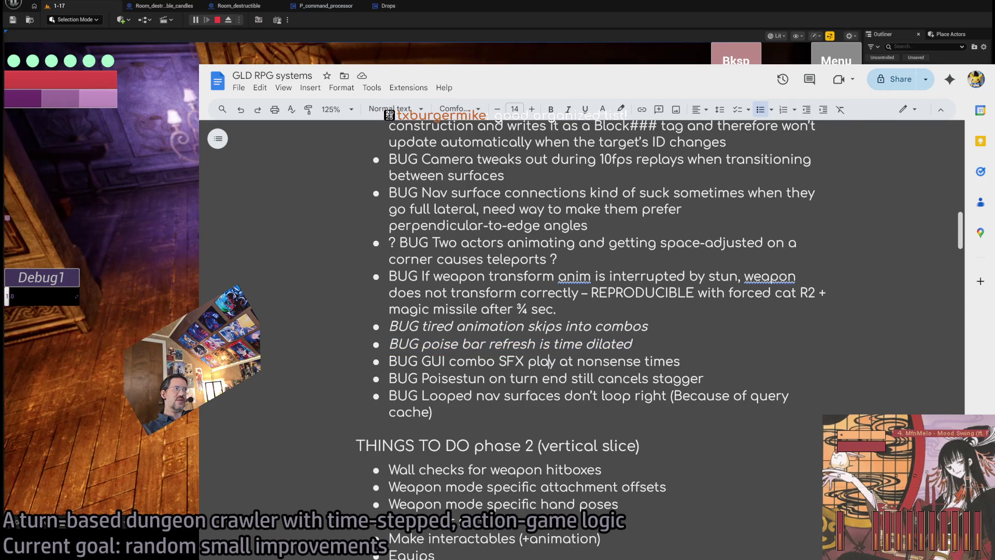
{"action": "left_click", "coordinate": [421, 39]}
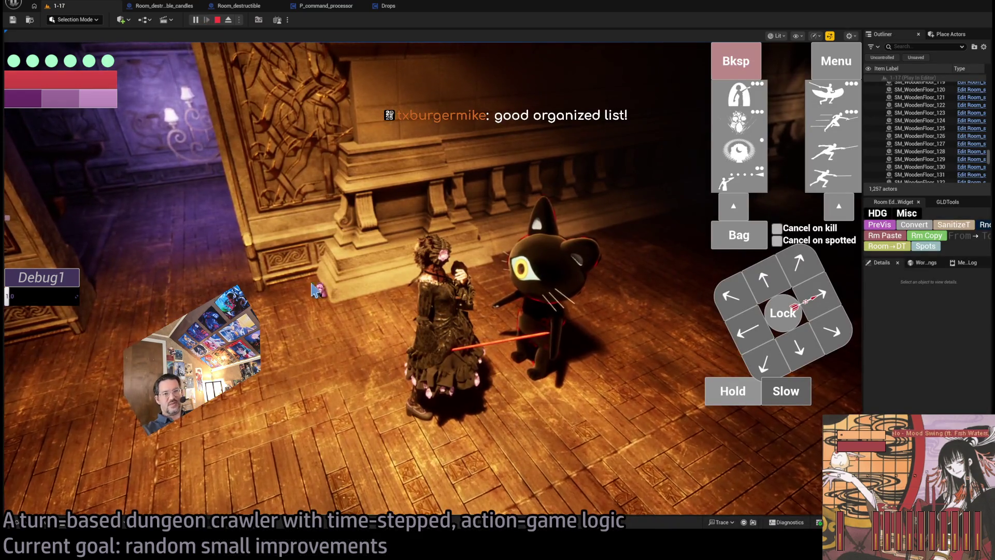
{"action": "key", "text": "alt+Tab"}
{"action": "key", "text": "alt+Tab"}
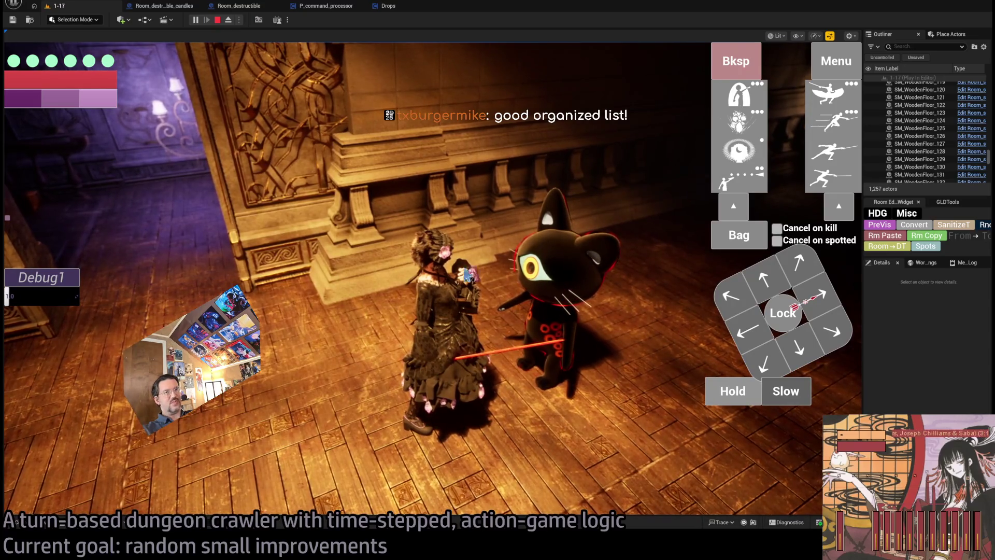
{"action": "left_click", "coordinate": [217, 19]}
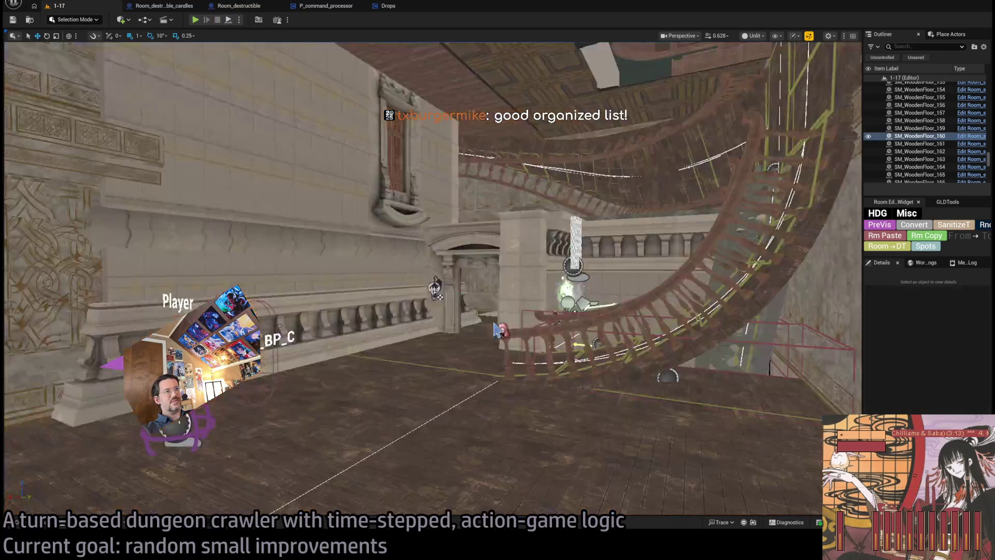
Select the grimon_BP30_dummy enemy, check its Debug options, and start a Play-In-Editor session.
{"action": "left_click", "coordinate": [552, 269]}
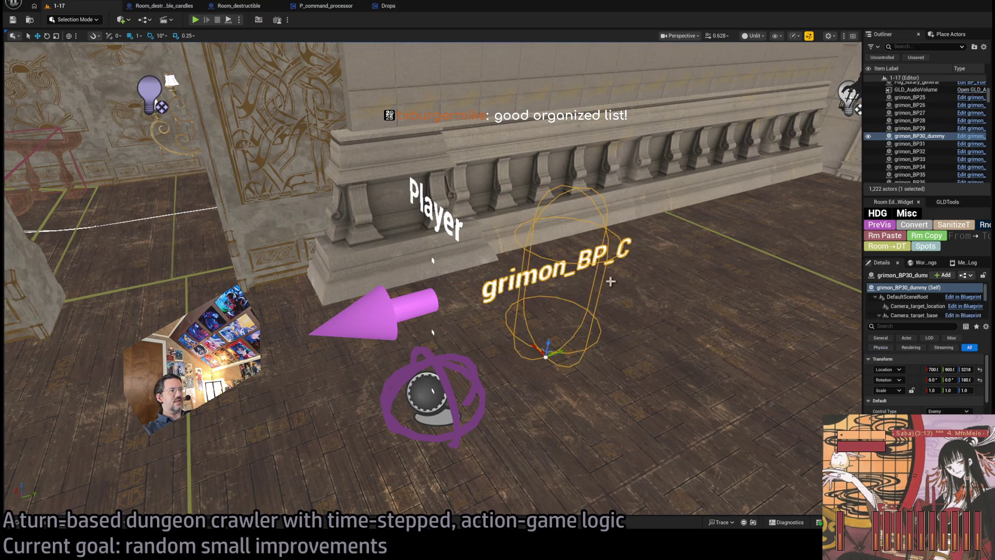
{"action": "scroll", "coordinate": [942, 379], "scroll_direction": "down", "scroll_amount": 5}
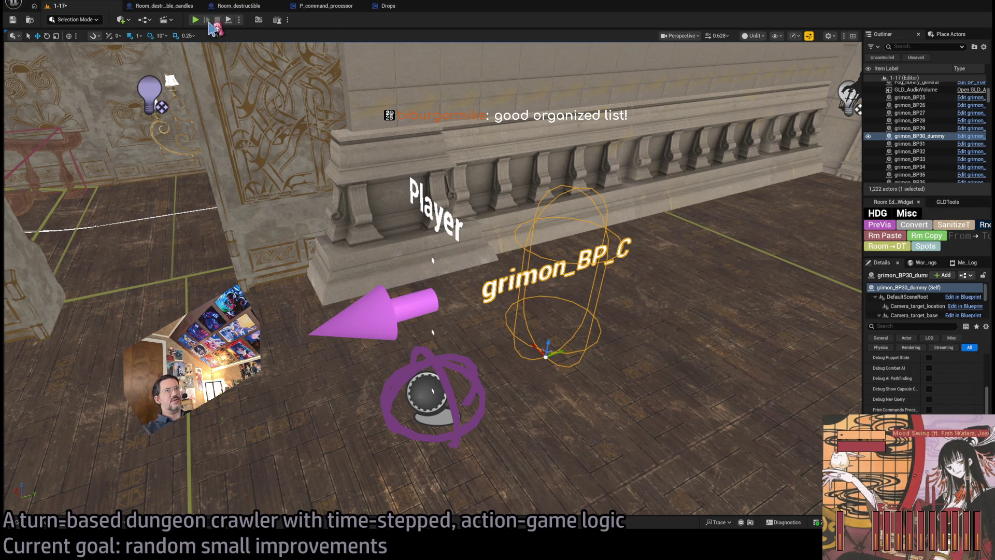
{"action": "left_click", "coordinate": [195, 21]}
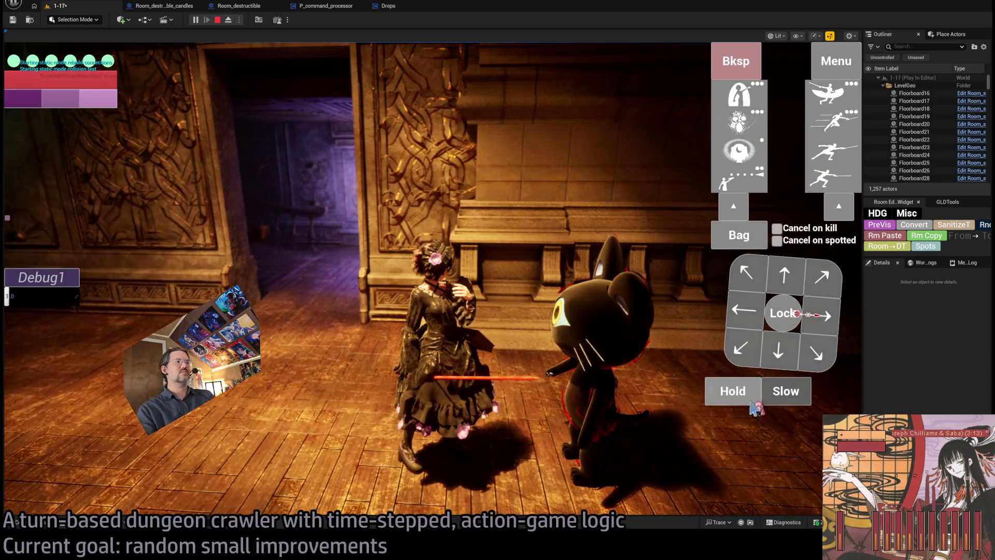
Run a queued hold turn, lower Debug1 to 0.5, and restart the play session.
{"action": "left_click", "coordinate": [746, 402]}
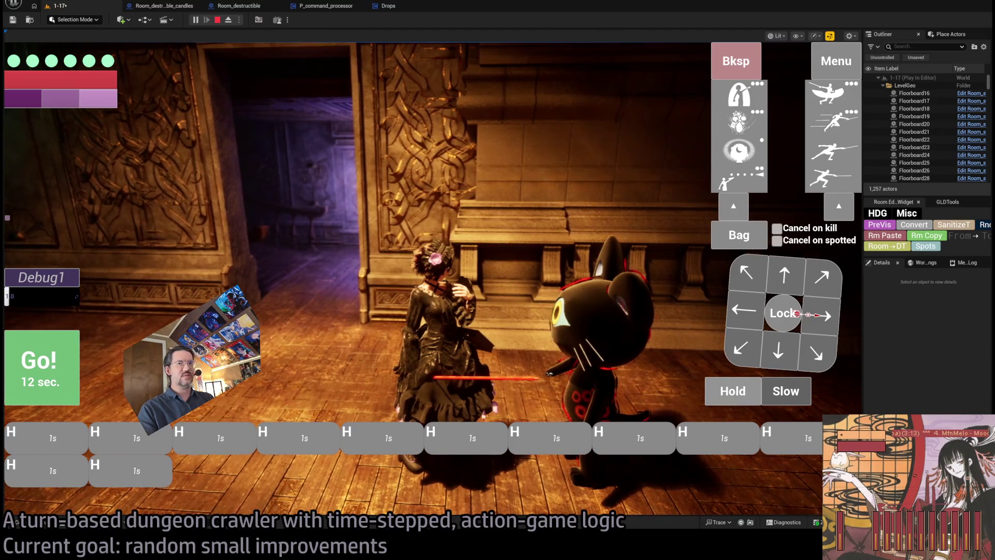
{"action": "left_click", "coordinate": [38, 360]}
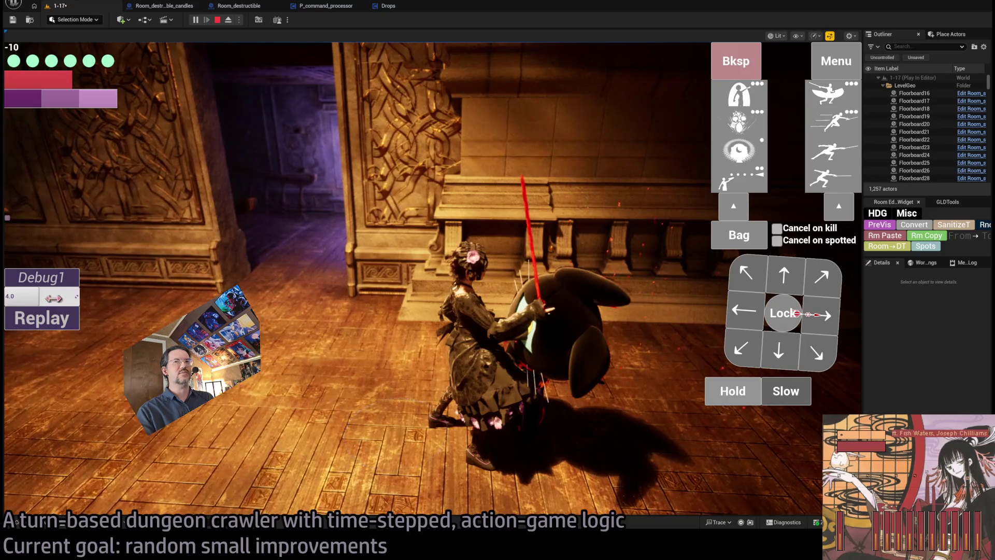
{"action": "left_click_drag", "start_coordinate": [52, 297], "coordinate": [55, 299]}
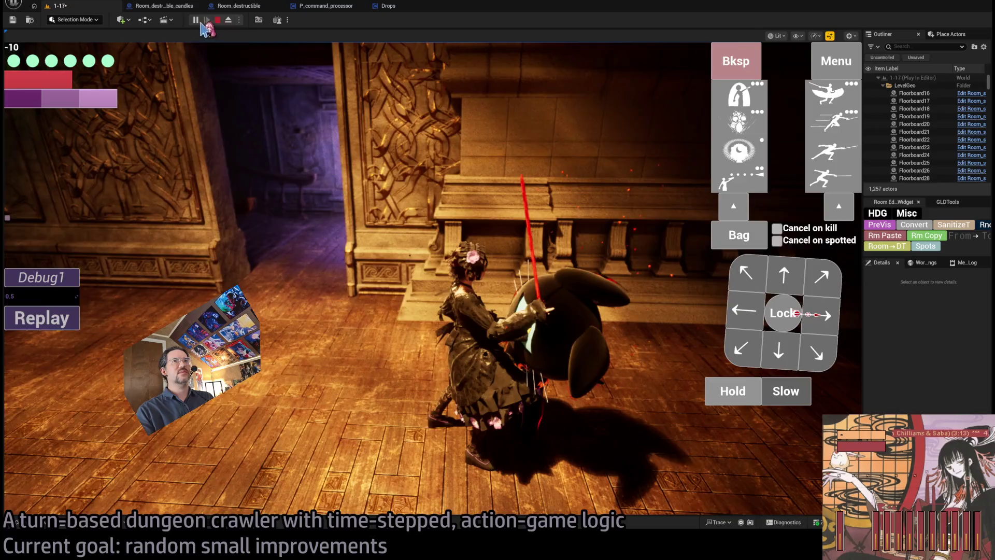
{"action": "left_click", "coordinate": [217, 19]}
{"action": "key", "text": "alt+p"}
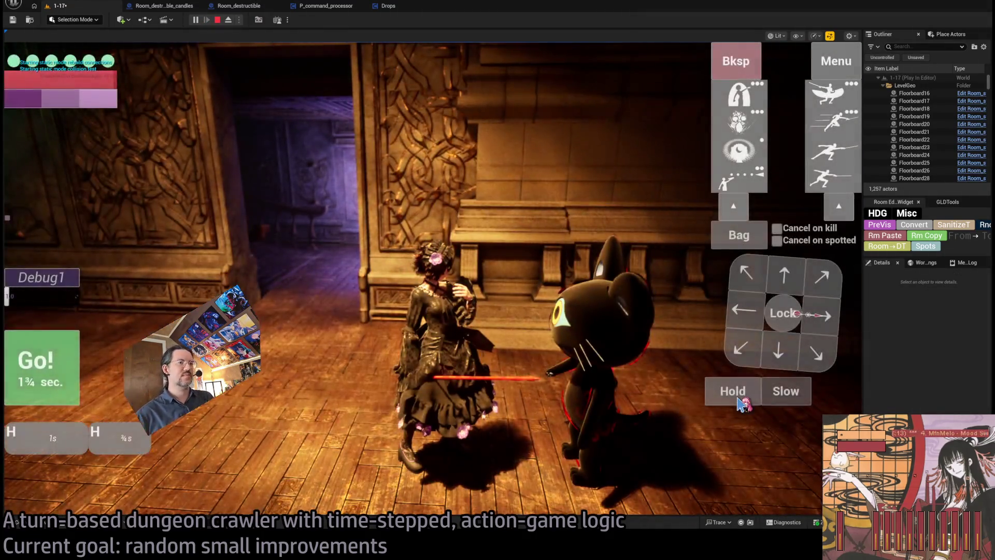
Queue hold turns, remove the extras, set Debug1 to 8, and run the turns.
{"action": "left_click", "coordinate": [742, 402]}
{"action": "left_click", "coordinate": [743, 401]}
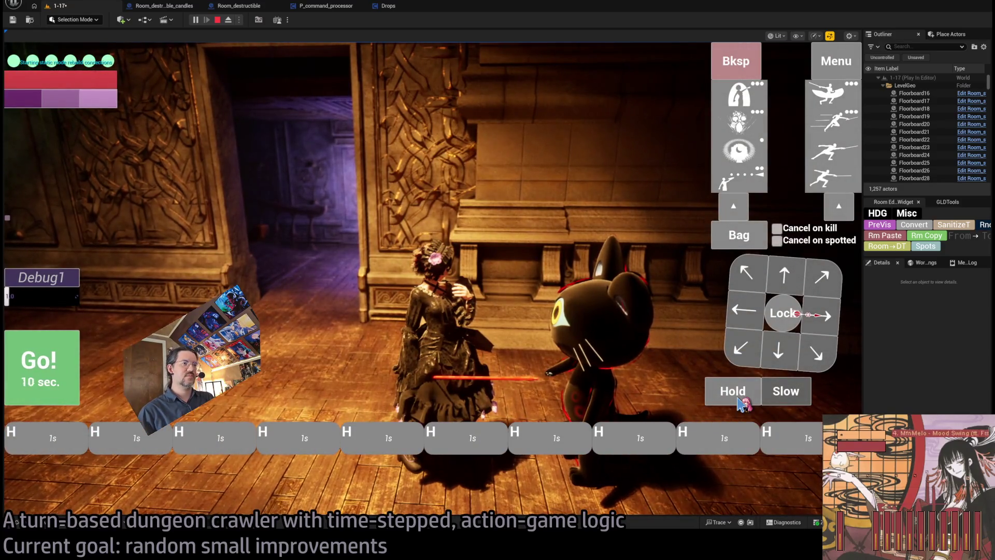
{"action": "left_click", "coordinate": [743, 61]}
{"action": "left_click", "coordinate": [742, 62]}
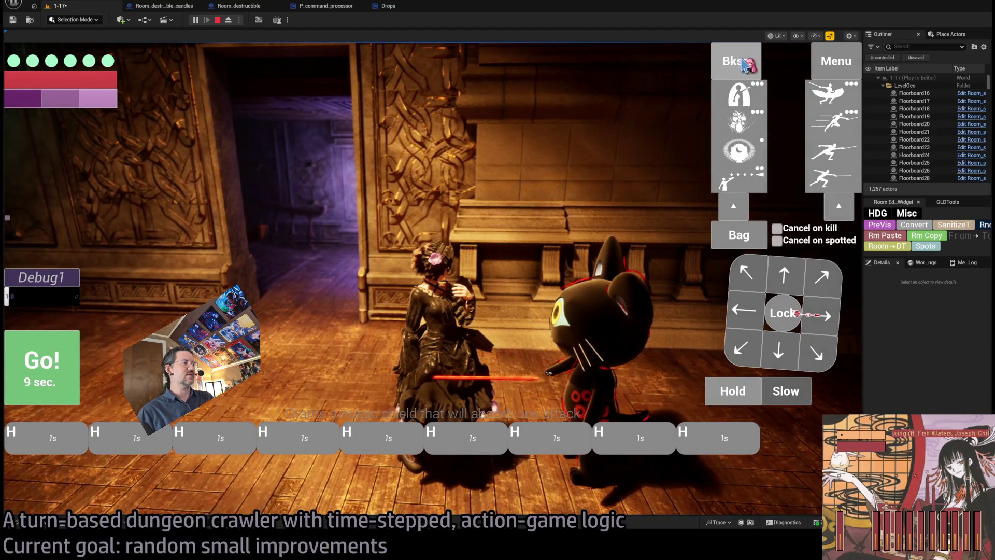
{"action": "left_click", "coordinate": [742, 61]}
{"action": "left_click", "coordinate": [52, 297]}
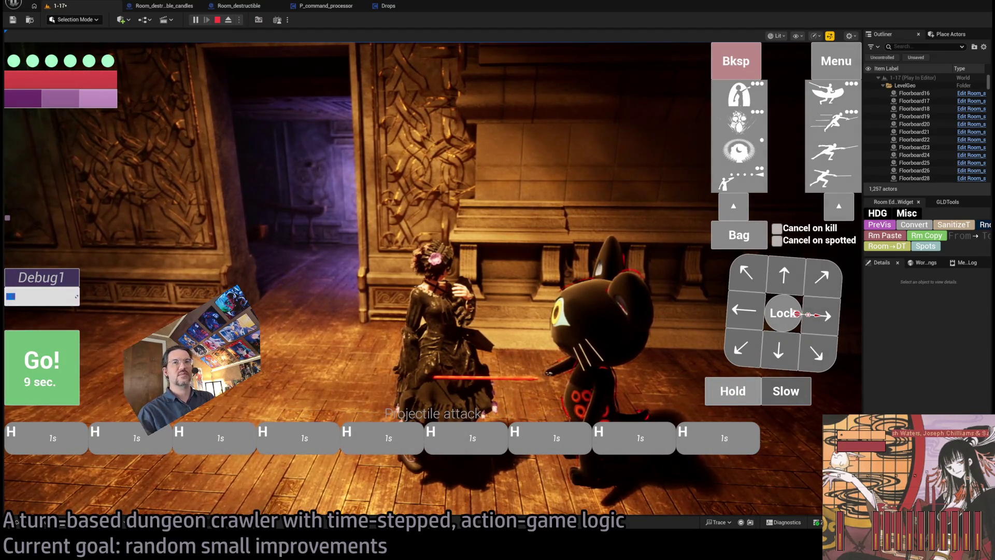
{"action": "type", "text": "8"}
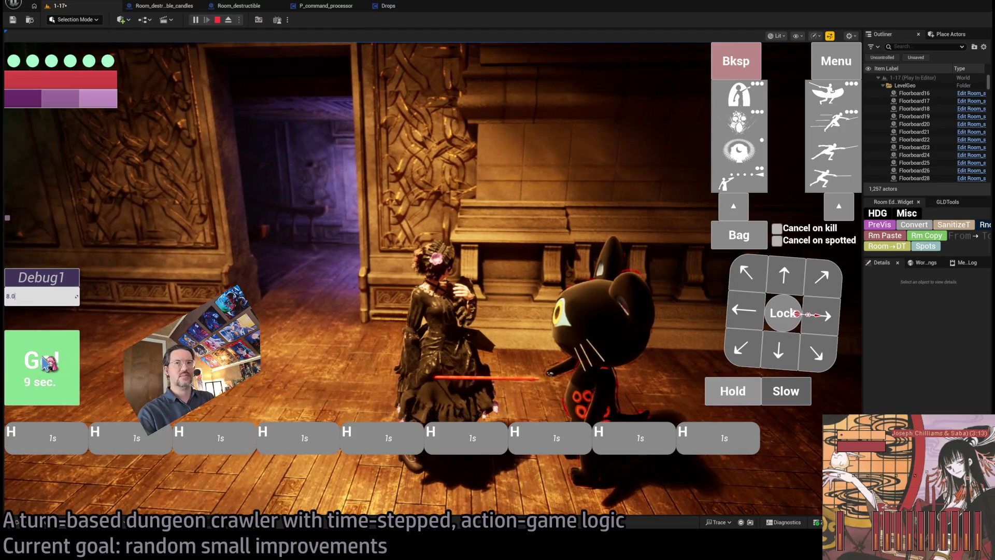
{"action": "left_click", "coordinate": [48, 362]}
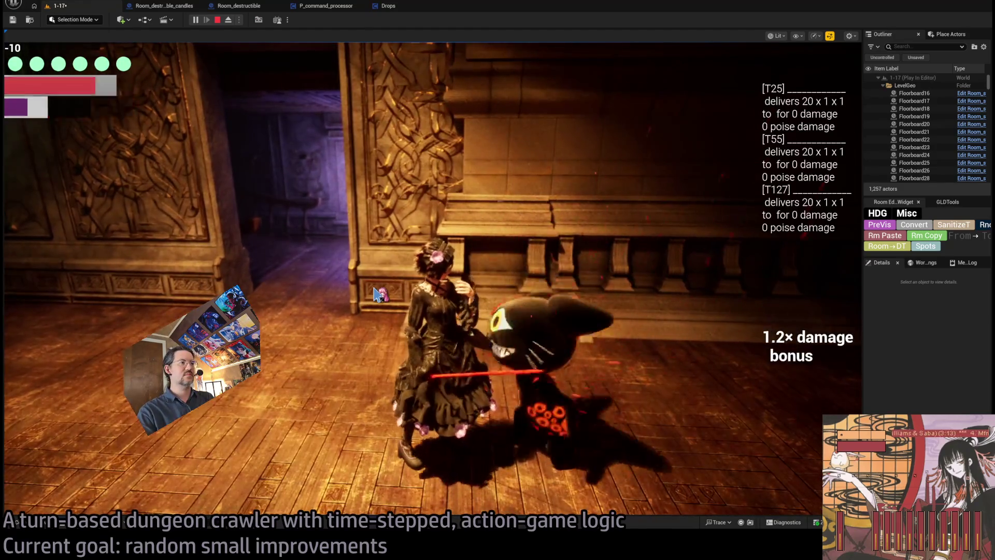
Run two more queued hold turns, restart the play session, and switch to the GLD RPG systems notes.
{"action": "left_click", "coordinate": [745, 391]}
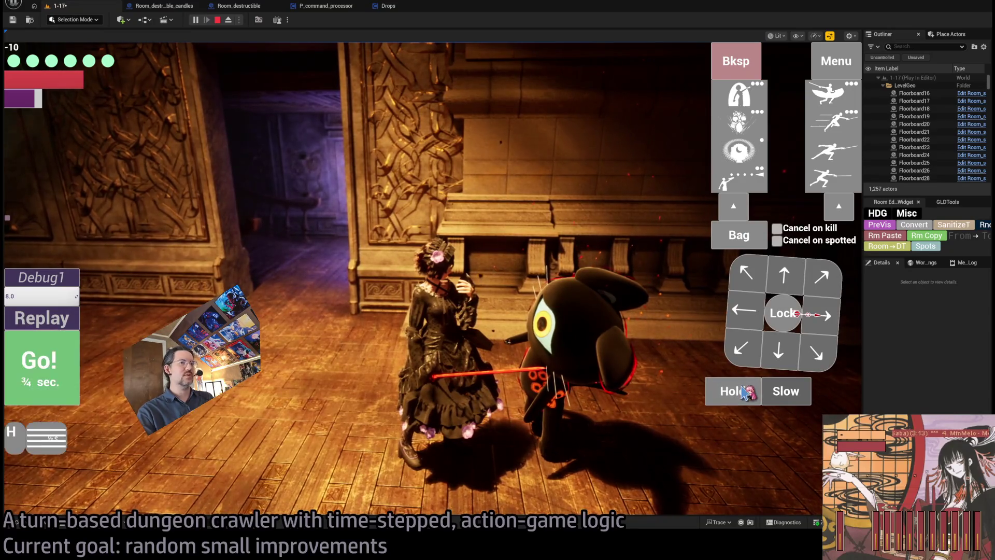
{"action": "left_click", "coordinate": [744, 393]}
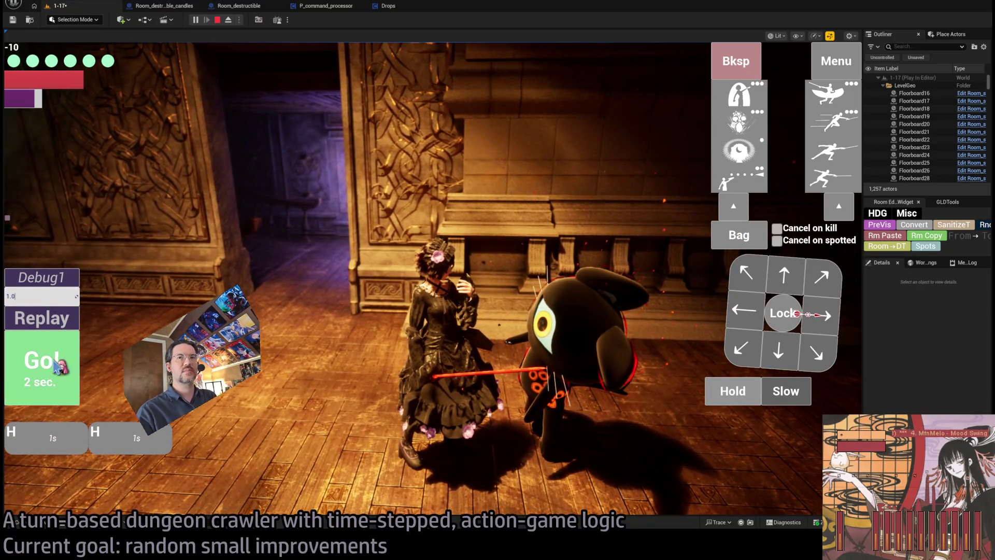
{"action": "left_click", "coordinate": [60, 386]}
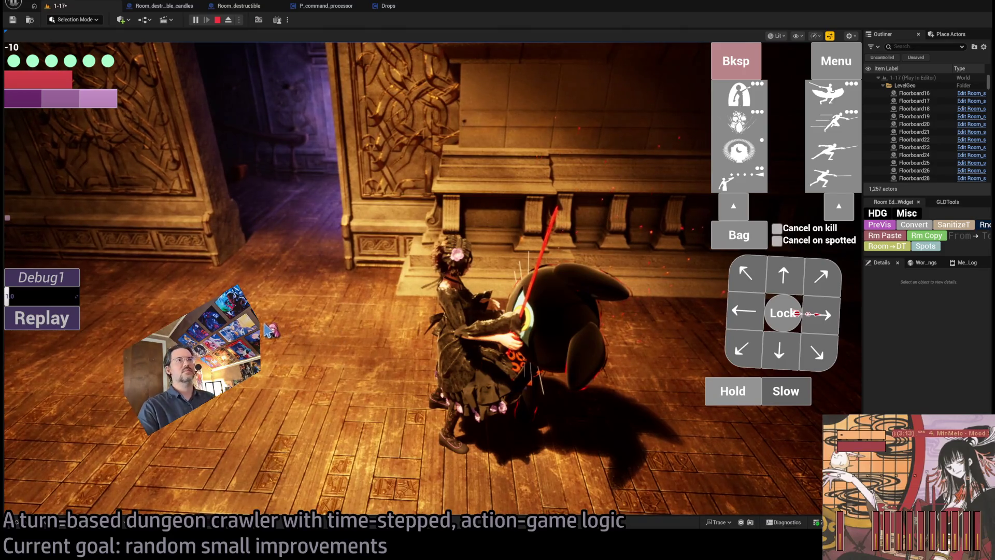
{"action": "left_click", "coordinate": [218, 20]}
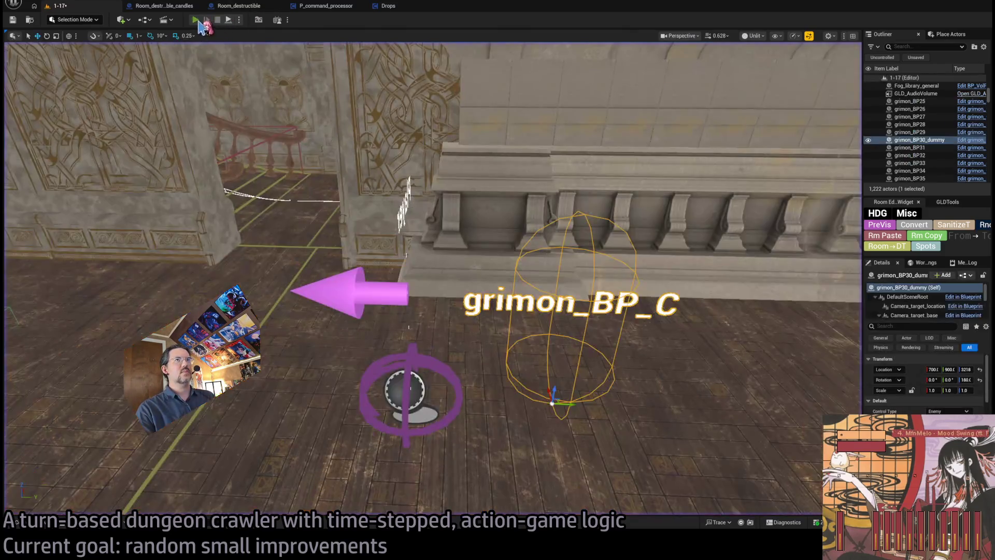
{"action": "key", "text": "alt+p"}
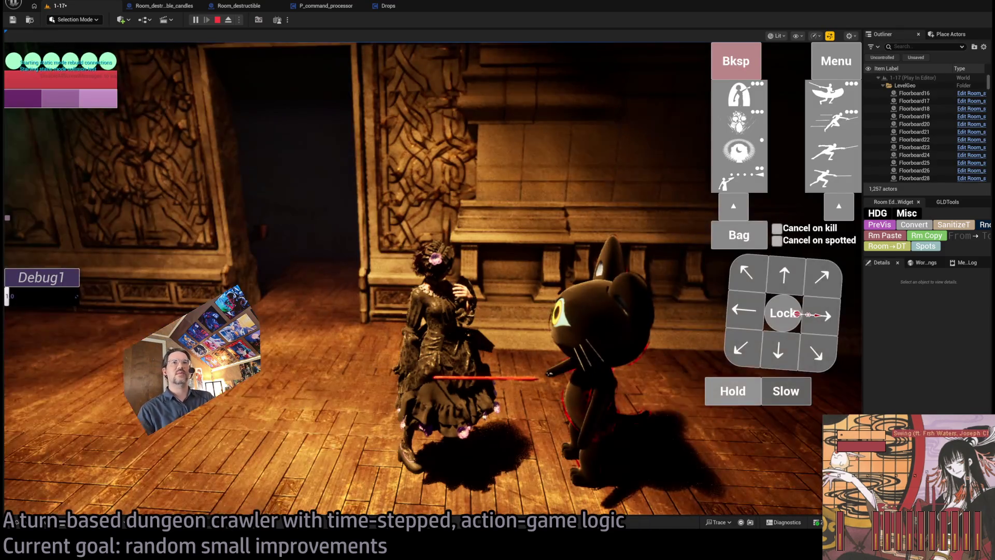
{"action": "key", "text": "alt+Tab"}
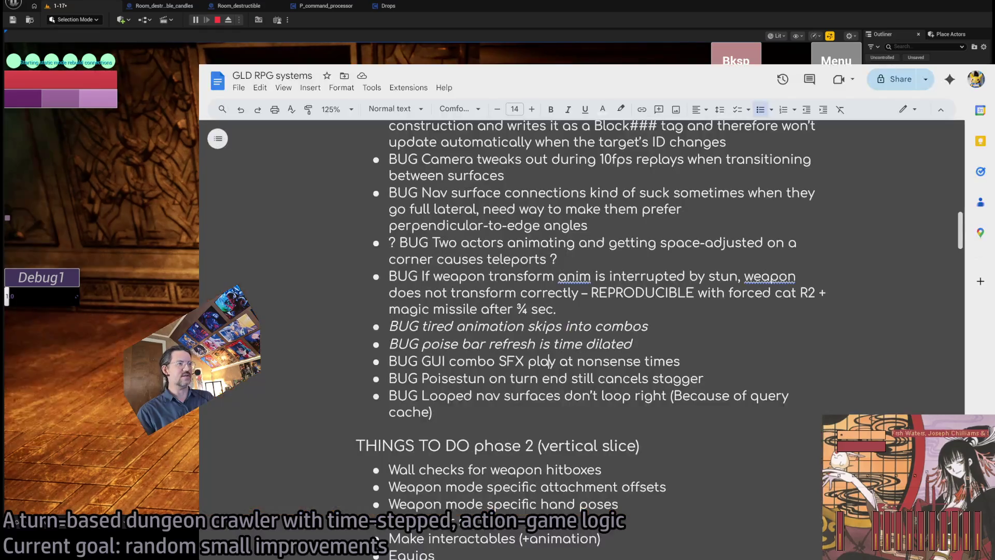
Scroll through the BUG and THINGS TO DO lists, then open a new browser tab.
{"action": "scroll", "coordinate": [474, 422], "scroll_direction": "up", "scroll_amount": 6}
{"action": "scroll", "coordinate": [477, 422], "scroll_direction": "down", "scroll_amount": 8}
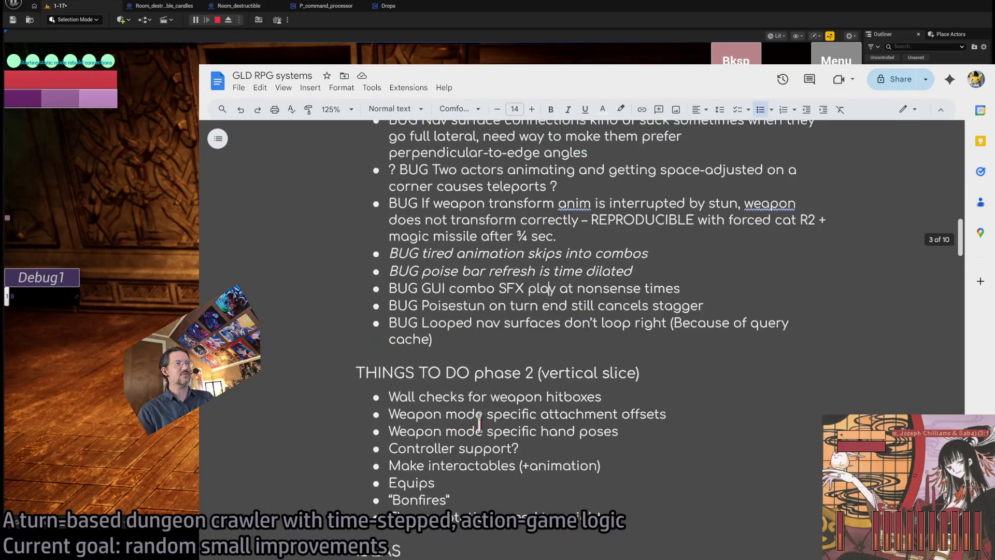
{"action": "scroll", "coordinate": [485, 422], "scroll_direction": "up", "scroll_amount": 9}
{"action": "scroll", "coordinate": [486, 422], "scroll_direction": "up", "scroll_amount": 8}
{"action": "scroll", "coordinate": [486, 422], "scroll_direction": "down", "scroll_amount": 20}
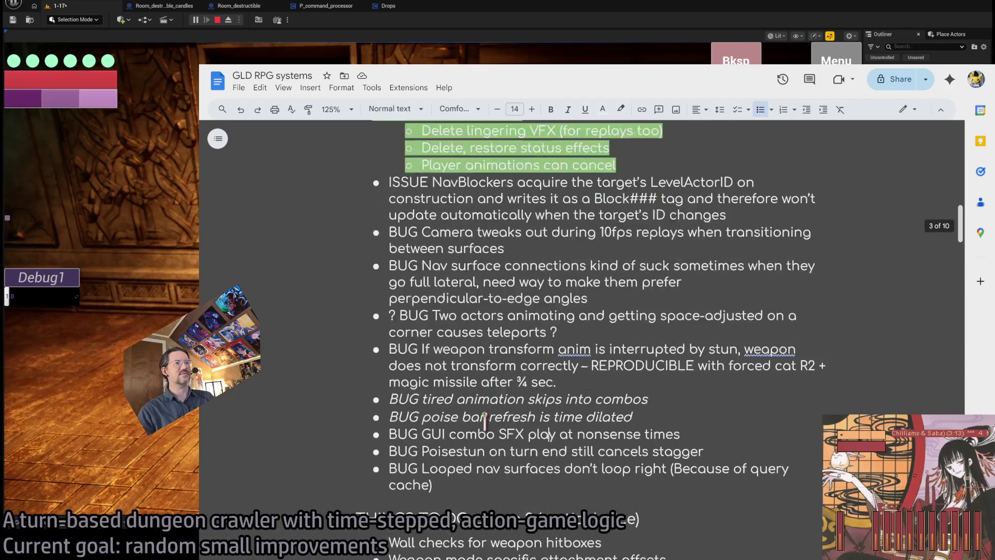
{"action": "scroll", "coordinate": [611, 428], "scroll_direction": "up", "scroll_amount": 2}
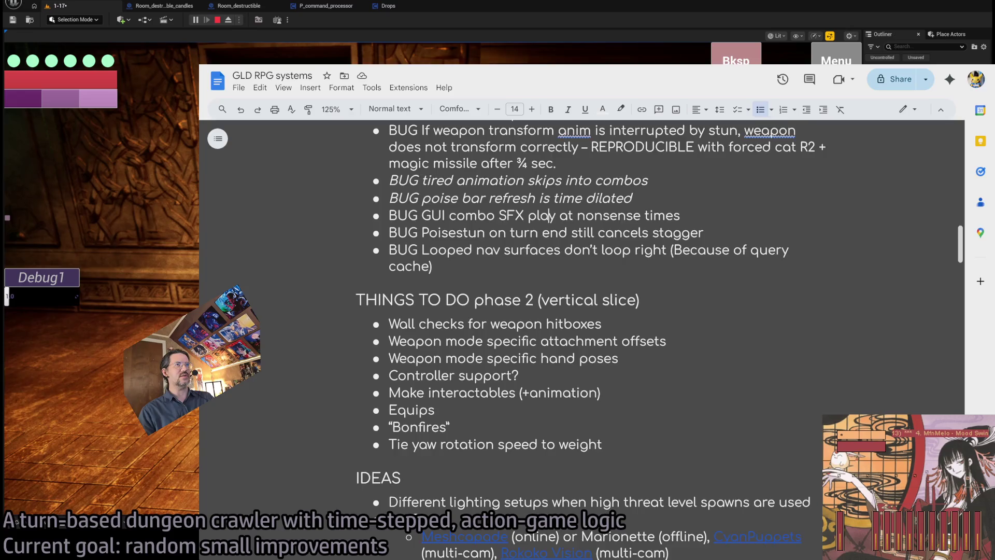
{"action": "key", "text": "ctrl+t"}
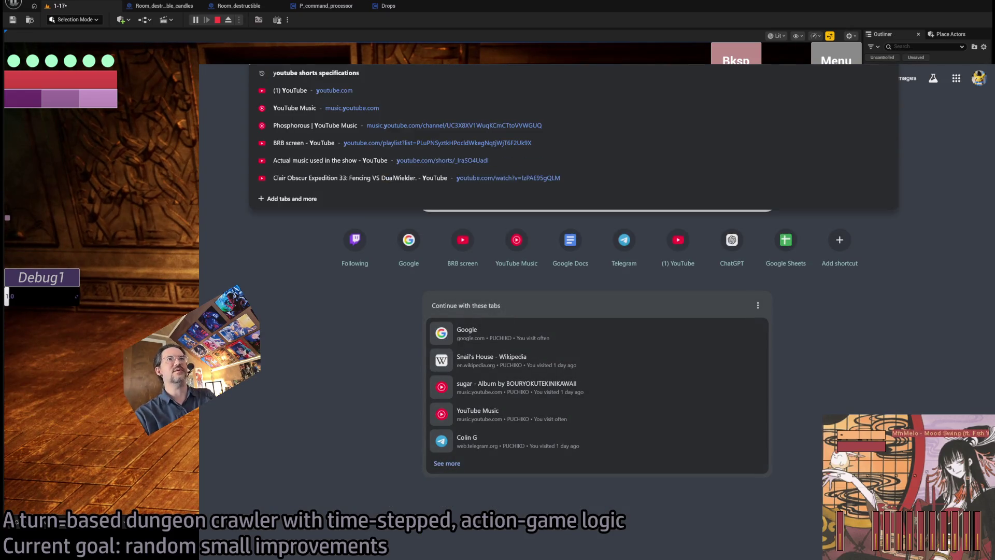
Find the RimWorld GDC talk via 'rimworld gdc' and pause it on the Ludeon method slide.
{"action": "key", "text": "Escape"}
{"action": "key", "text": "Return"}
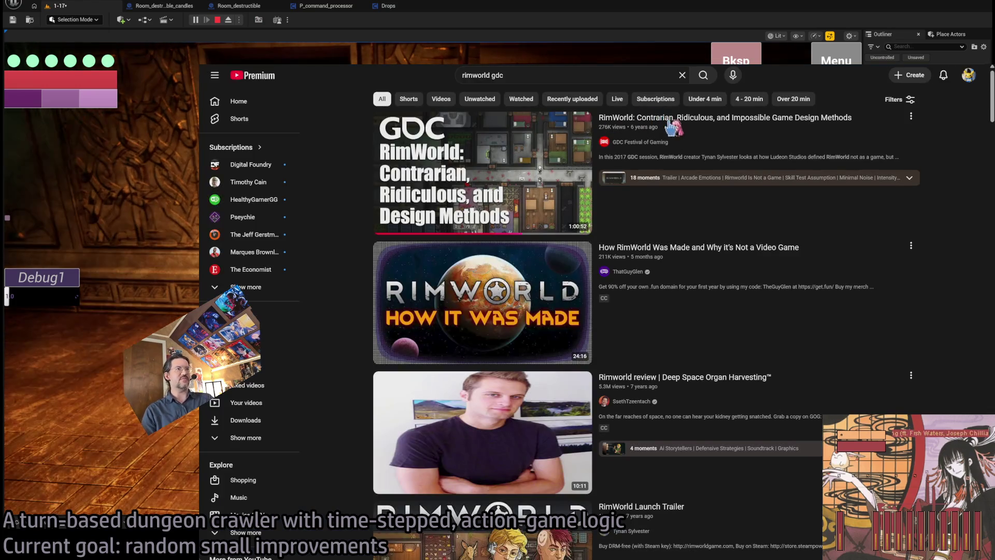
{"action": "left_click", "coordinate": [673, 202]}
{"action": "left_click", "coordinate": [576, 269]}
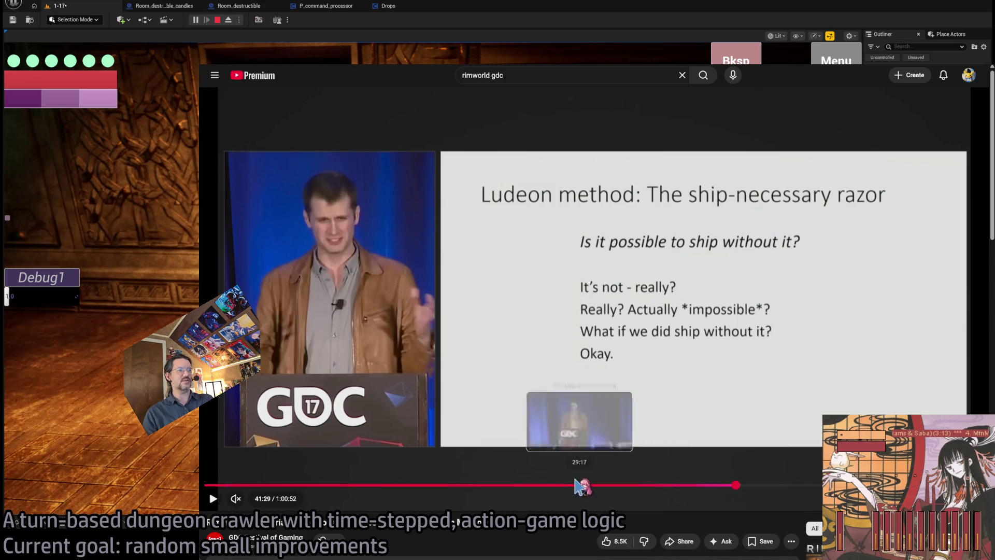
{"action": "left_click", "coordinate": [613, 486]}
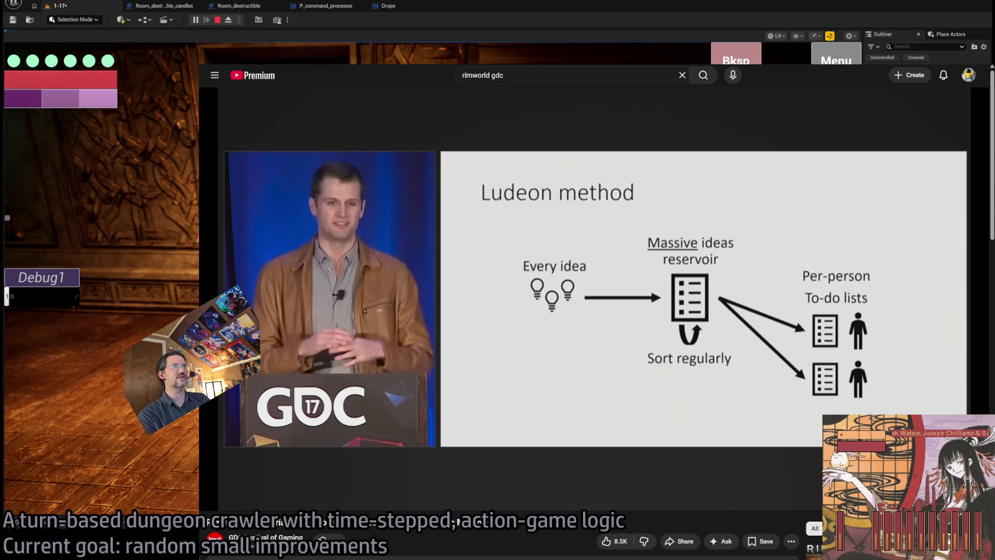
{"action": "key", "text": "alt+Tab"}
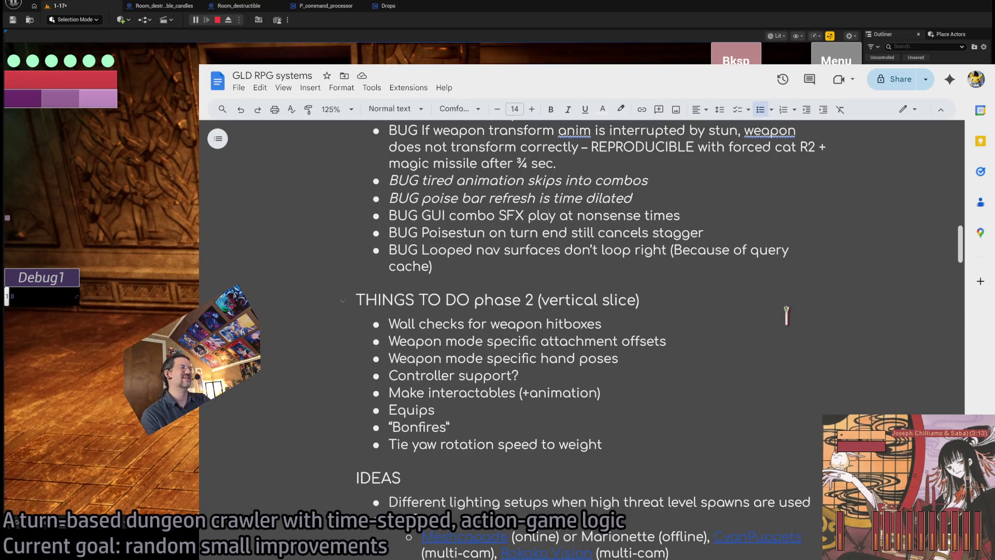
{"action": "left_click", "coordinate": [728, 338]}
{"action": "key", "text": "alt+Tab"}
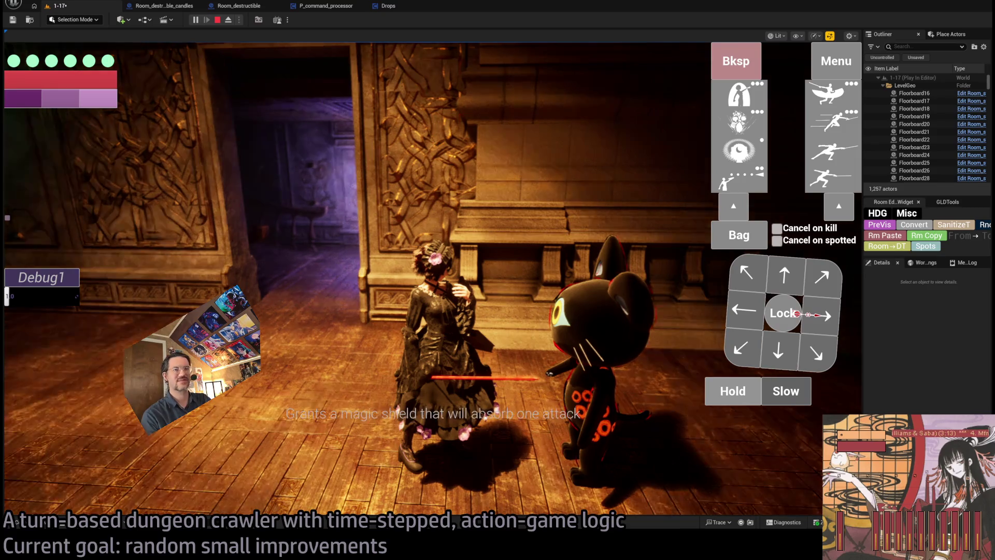
{"action": "key", "text": "alt+Tab"}
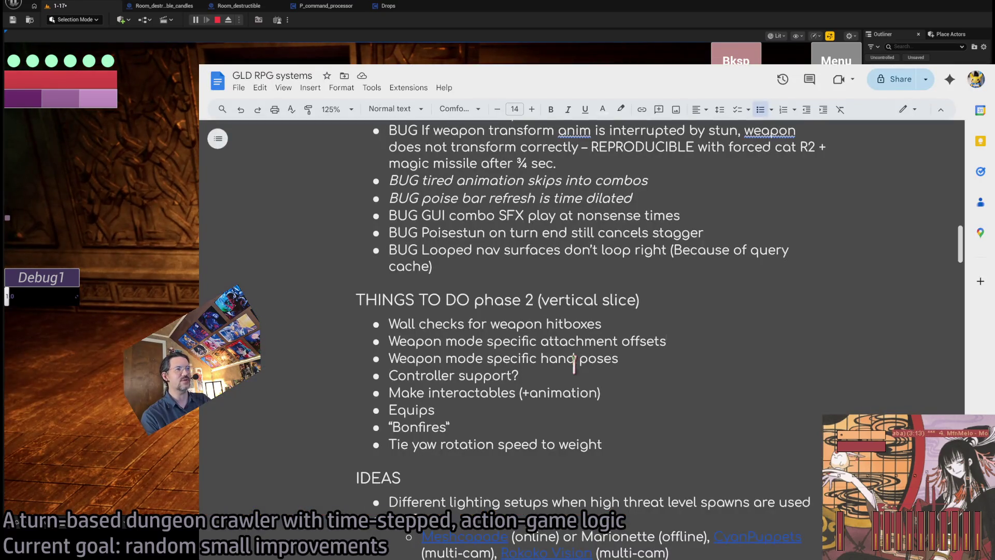
{"action": "scroll", "coordinate": [574, 363], "scroll_direction": "up", "scroll_amount": 3}
{"action": "scroll", "coordinate": [574, 363], "scroll_direction": "down", "scroll_amount": 15}
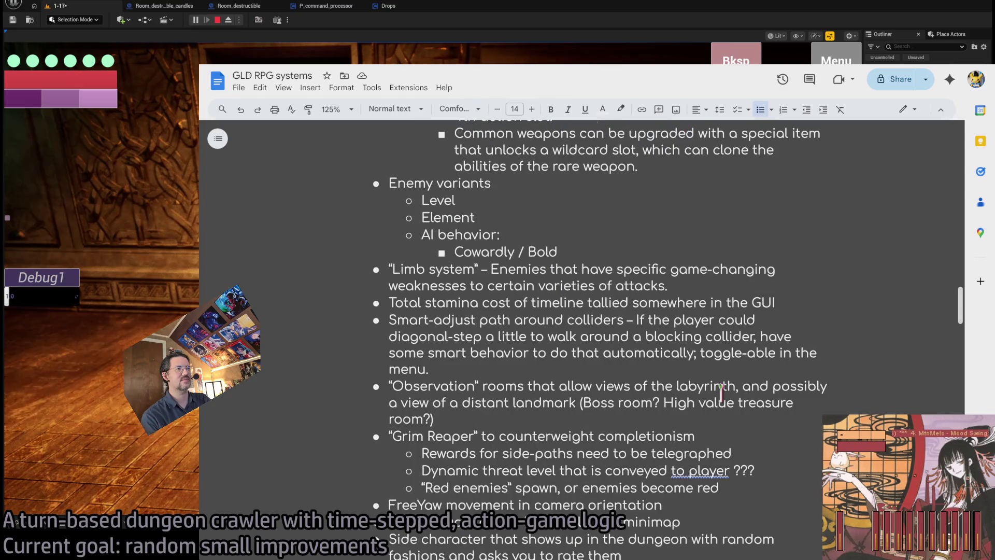
{"action": "scroll", "coordinate": [408, 289], "scroll_direction": "up", "scroll_amount": 7}
{"action": "mouse_move", "coordinate": [468, 322]}
{"action": "left_mouse_down"}
{"action": "mouse_move", "coordinate": [596, 492]}
{"action": "mouse_move", "coordinate": [647, 519]}
{"action": "mouse_move", "coordinate": [666, 399]}
{"action": "left_mouse_up"}
{"action": "left_click", "coordinate": [667, 400]}
{"action": "scroll", "coordinate": [659, 404], "scroll_direction": "down", "scroll_amount": 20}
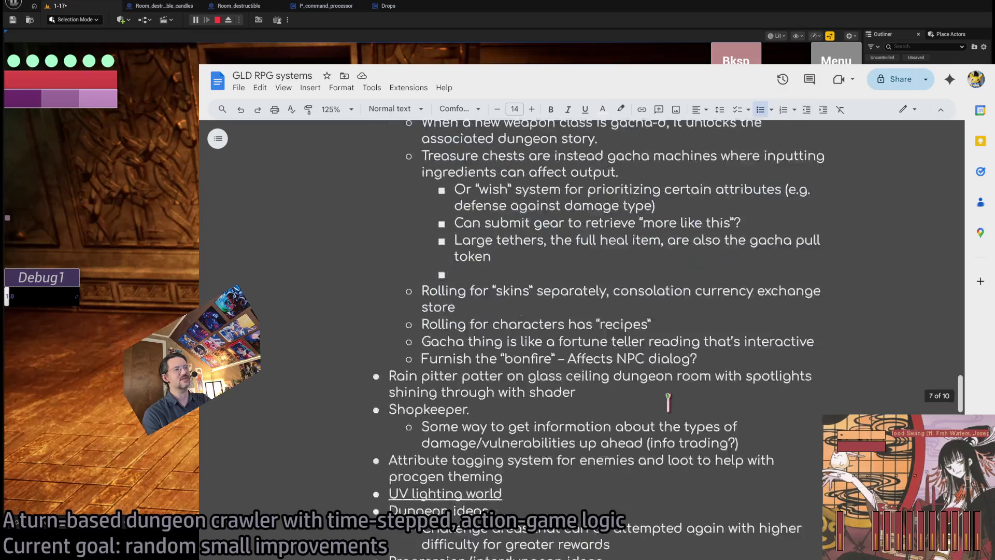
{"action": "key", "text": "ctrl+a"}
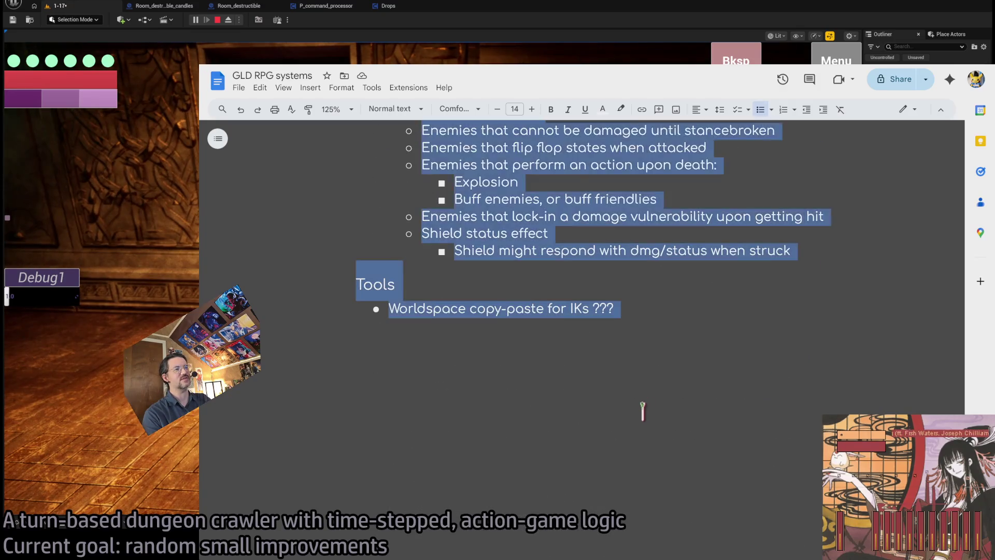
{"action": "scroll", "coordinate": [642, 411], "scroll_direction": "up", "scroll_amount": 20}
{"action": "scroll", "coordinate": [660, 378], "scroll_direction": "up", "scroll_amount": 15}
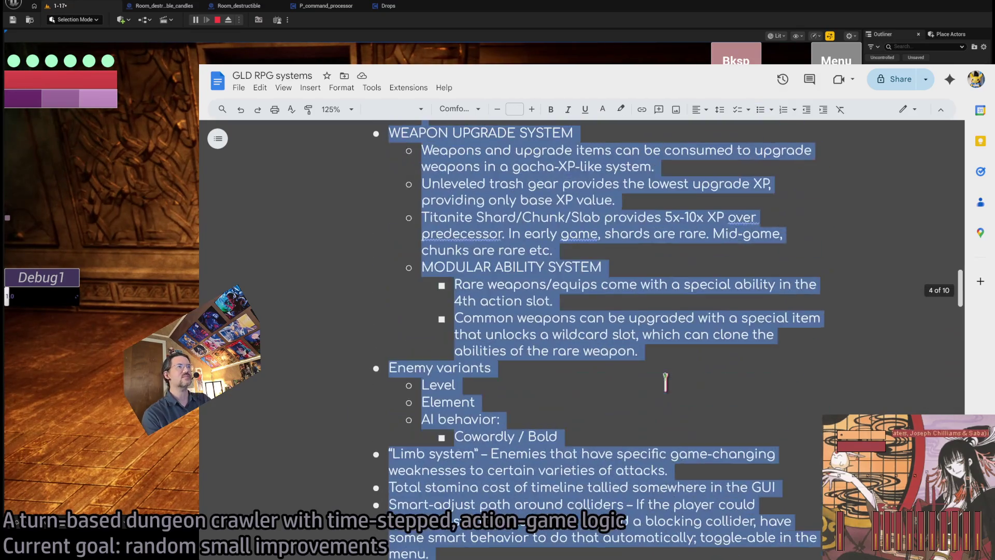
{"action": "left_click", "coordinate": [651, 402]}
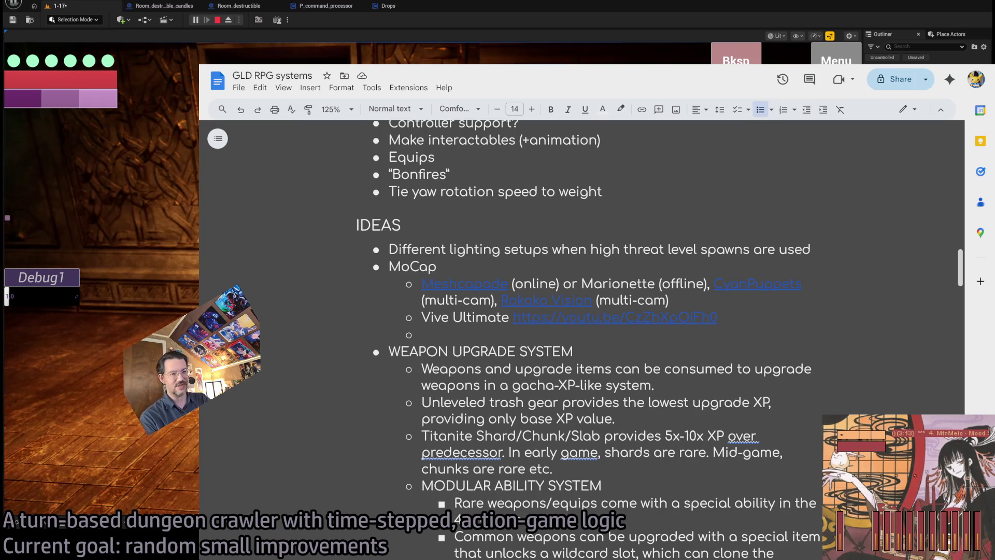
{"action": "key", "text": "alt+Tab"}
{"action": "key", "text": "alt+Tab"}
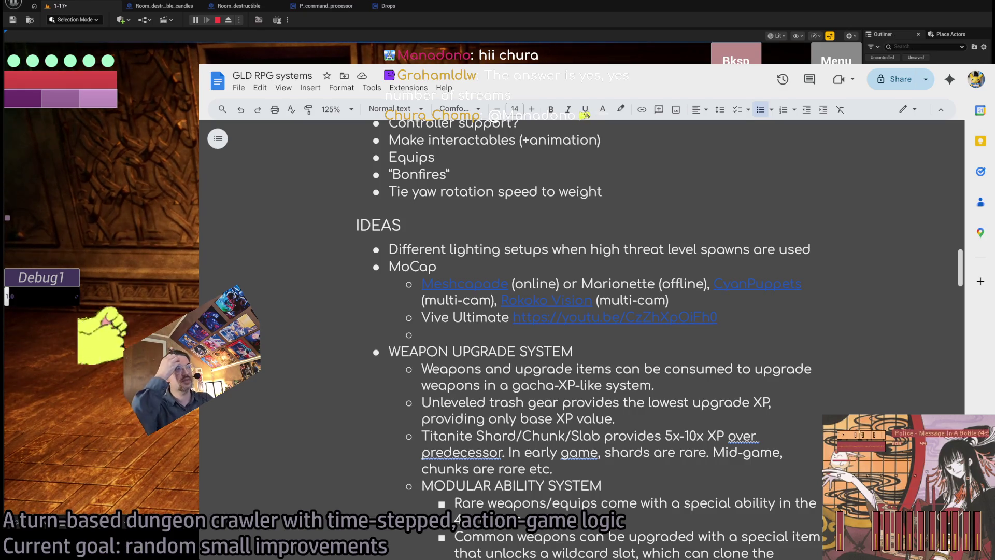
Lower the background music volume to 40%.
{"action": "key", "text": "XF86AudioLowerVolume"}
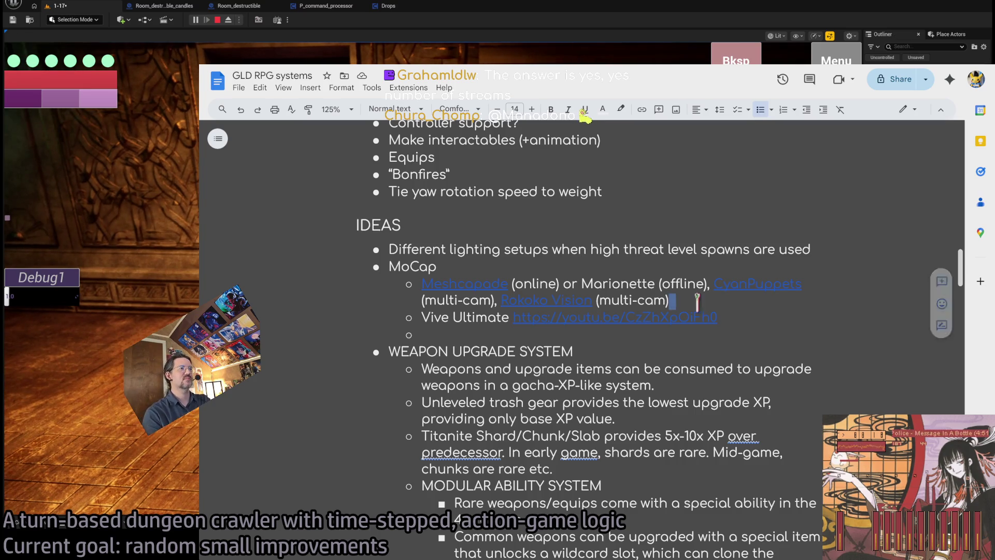
{"action": "scroll", "coordinate": [471, 330], "scroll_direction": "down", "scroll_amount": 2}
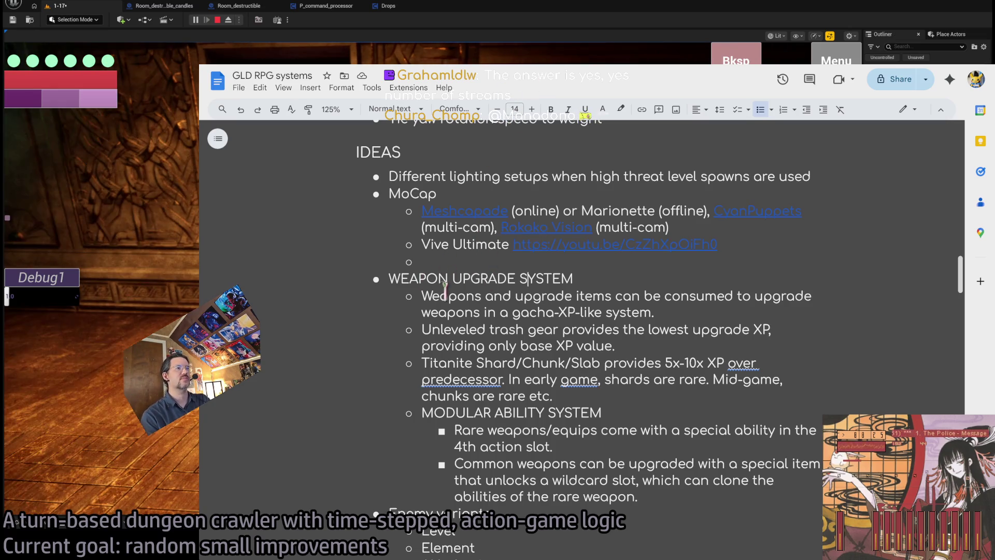
{"action": "double_click", "coordinate": [439, 299]}
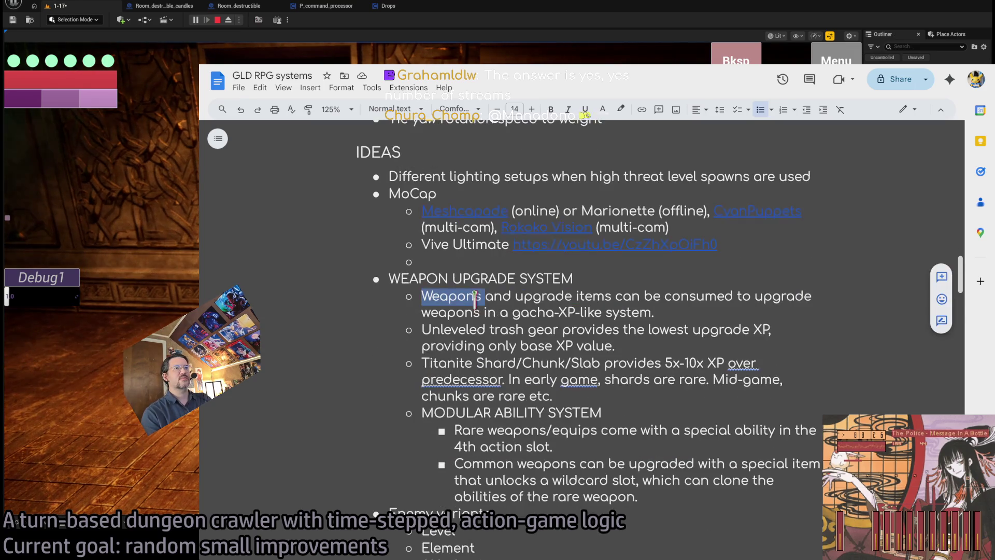
{"action": "double_click", "coordinate": [405, 279]}
{"action": "mouse_move", "coordinate": [404, 279]}
{"action": "left_mouse_down"}
{"action": "mouse_move", "coordinate": [695, 485]}
{"action": "mouse_move", "coordinate": [676, 492]}
{"action": "mouse_move", "coordinate": [384, 267]}
{"action": "mouse_move", "coordinate": [726, 433]}
{"action": "mouse_move", "coordinate": [674, 496]}
{"action": "left_mouse_up"}
{"action": "left_click", "coordinate": [411, 279]}
{"action": "left_click", "coordinate": [676, 497]}
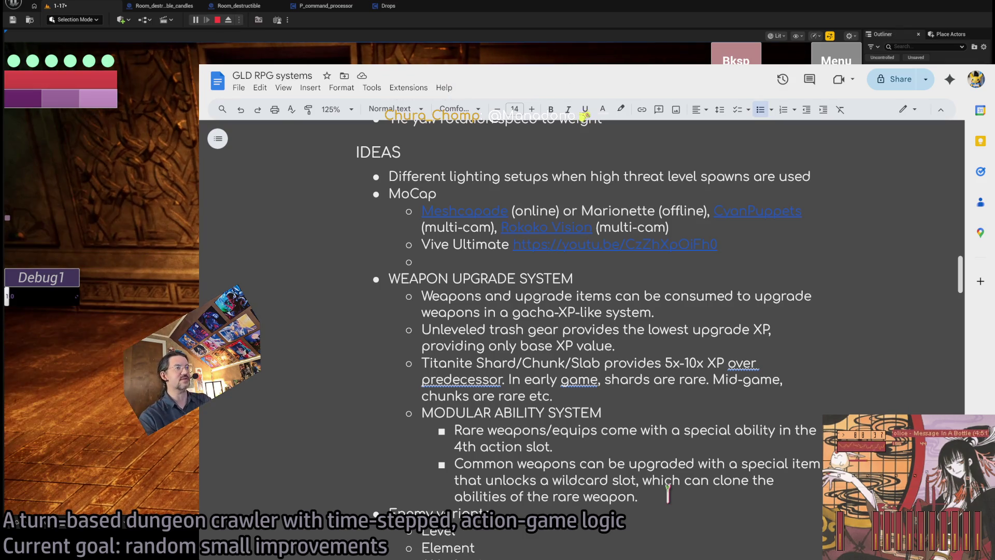
{"action": "triple_click", "coordinate": [460, 294]}
{"action": "left_click_drag", "start_coordinate": [459, 295], "coordinate": [760, 295]}
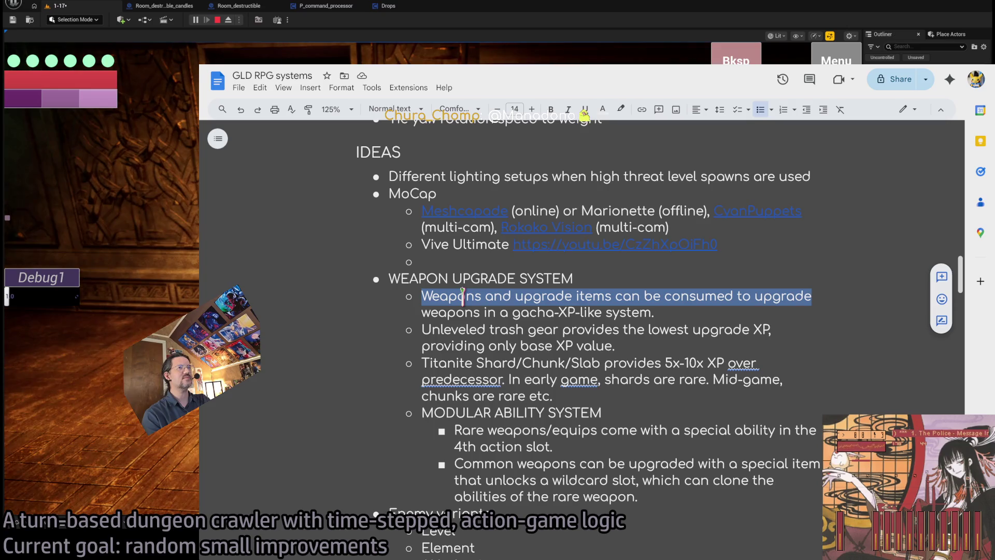
{"action": "double_click", "coordinate": [468, 295]}
{"action": "left_click_drag", "start_coordinate": [468, 296], "coordinate": [675, 288]}
{"action": "double_click", "coordinate": [456, 297]}
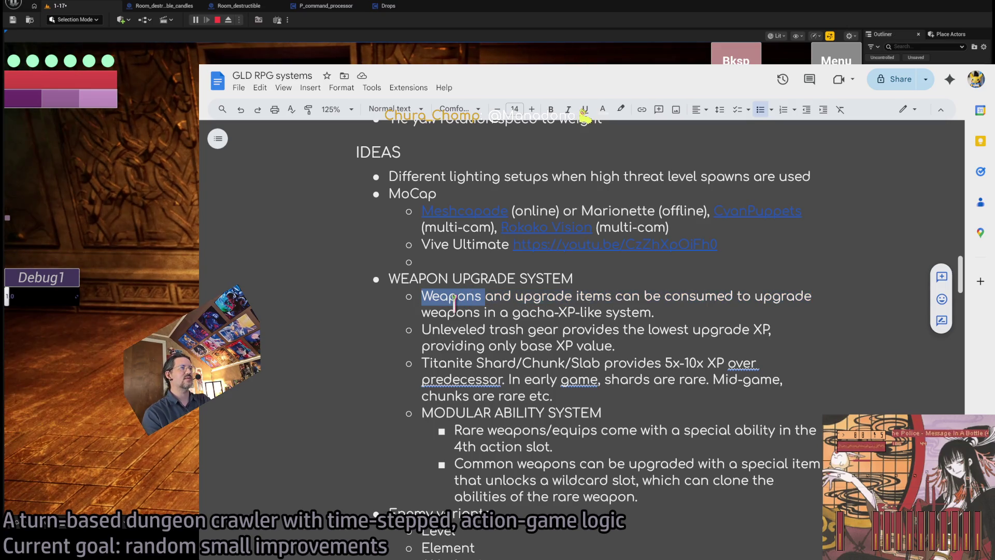
{"action": "mouse_move", "coordinate": [456, 297]}
{"action": "left_mouse_down"}
{"action": "mouse_move", "coordinate": [697, 300]}
{"action": "mouse_move", "coordinate": [573, 297]}
{"action": "mouse_move", "coordinate": [629, 311]}
{"action": "left_mouse_up"}
{"action": "left_click", "coordinate": [479, 306]}
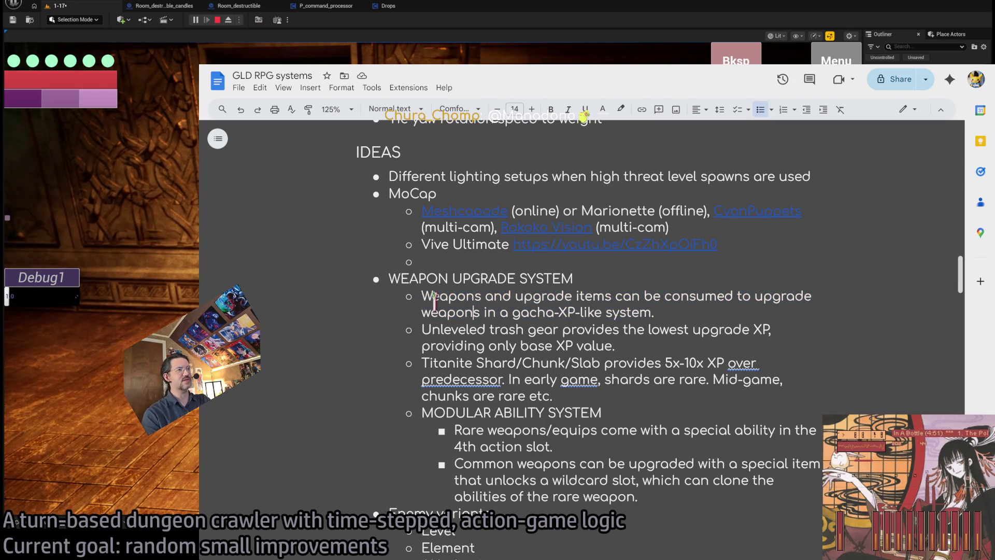
{"action": "double_click", "coordinate": [476, 298]}
{"action": "mouse_move", "coordinate": [475, 298]}
{"action": "left_mouse_down"}
{"action": "mouse_move", "coordinate": [569, 293]}
{"action": "mouse_move", "coordinate": [656, 312]}
{"action": "left_mouse_up"}
{"action": "left_click", "coordinate": [485, 345]}
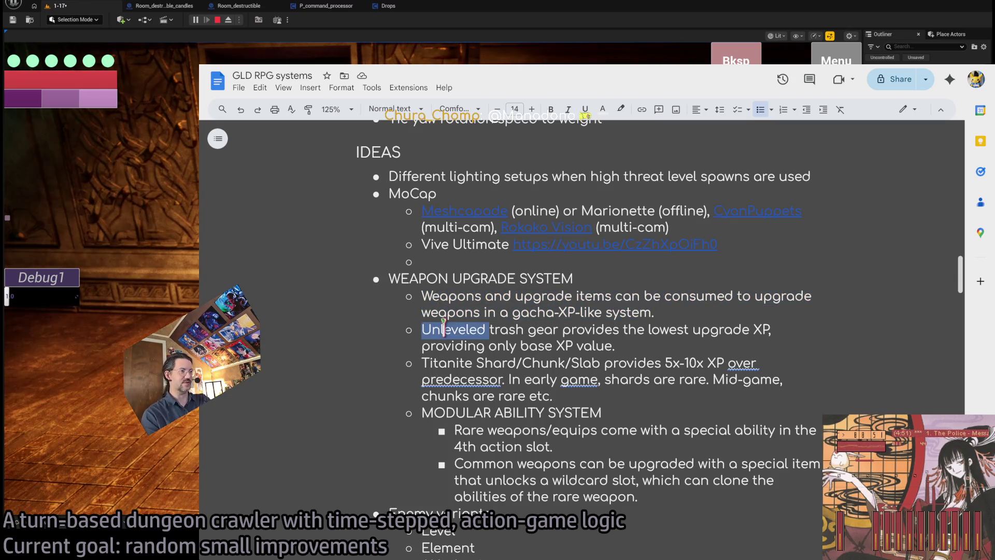
{"action": "triple_click", "coordinate": [452, 330]}
{"action": "left_click", "coordinate": [629, 329]}
{"action": "triple_click", "coordinate": [451, 329]}
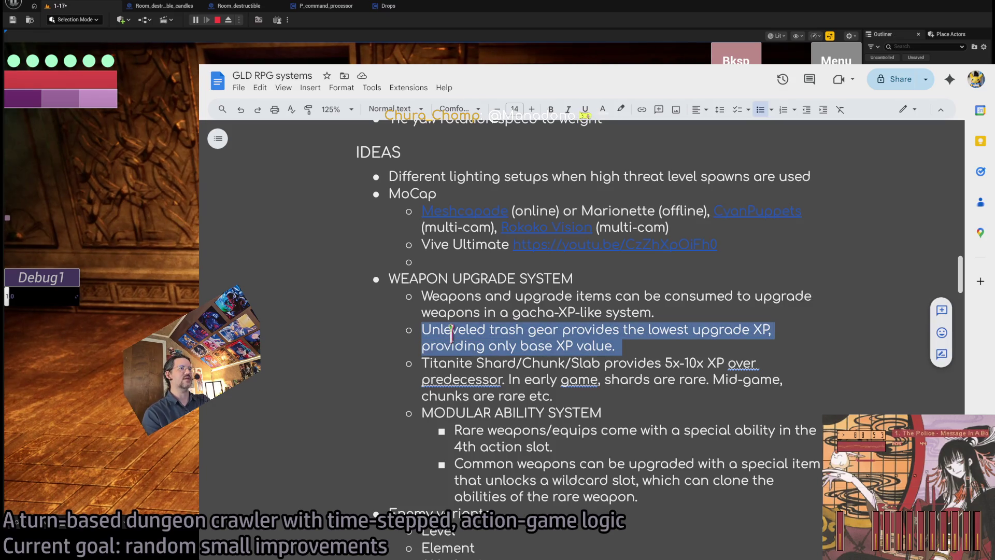
{"action": "left_click", "coordinate": [450, 330]}
{"action": "double_click", "coordinate": [451, 329]}
{"action": "left_click_drag", "start_coordinate": [450, 330], "coordinate": [767, 329]}
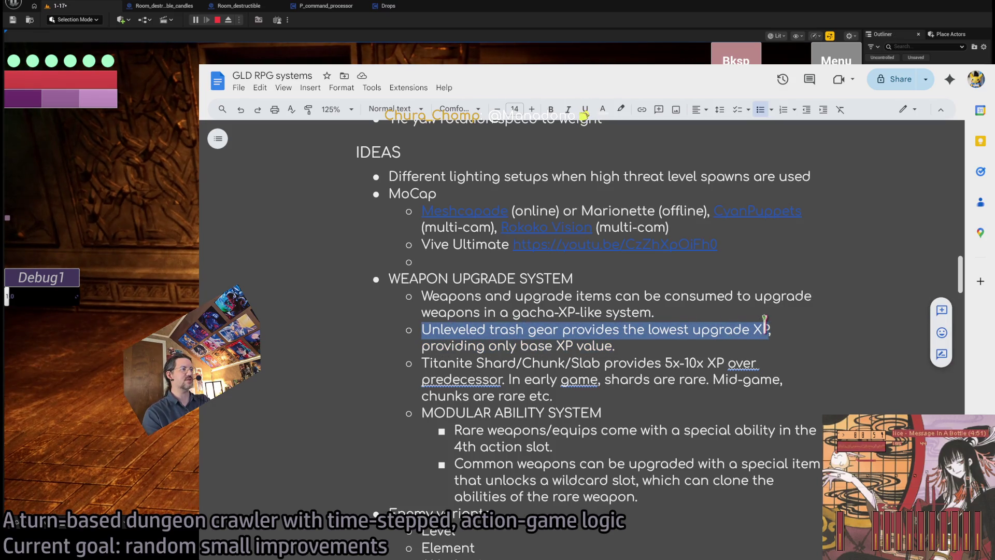
{"action": "double_click", "coordinate": [472, 346]}
{"action": "left_click_drag", "start_coordinate": [471, 346], "coordinate": [580, 340]}
{"action": "mouse_move", "coordinate": [421, 363]}
{"action": "left_mouse_down"}
{"action": "mouse_move", "coordinate": [754, 360]}
{"action": "mouse_move", "coordinate": [743, 357]}
{"action": "left_mouse_up"}
{"action": "mouse_move", "coordinate": [423, 363]}
{"action": "left_mouse_down"}
{"action": "mouse_move", "coordinate": [619, 363]}
{"action": "mouse_move", "coordinate": [473, 363]}
{"action": "mouse_move", "coordinate": [528, 358]}
{"action": "left_mouse_up"}
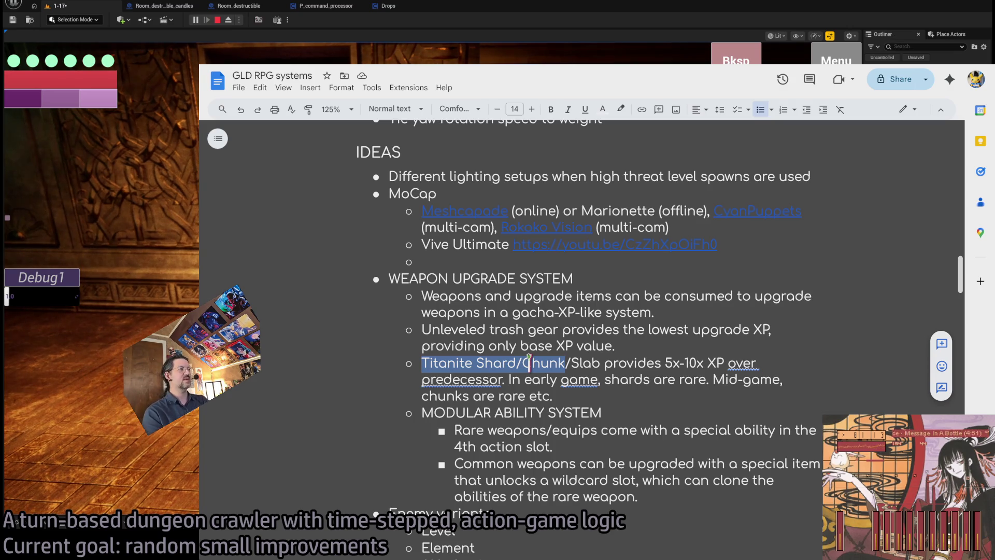
{"action": "double_click", "coordinate": [528, 363]}
{"action": "left_click_drag", "start_coordinate": [422, 363], "coordinate": [519, 358]}
{"action": "left_click_drag", "start_coordinate": [625, 362], "coordinate": [724, 361]}
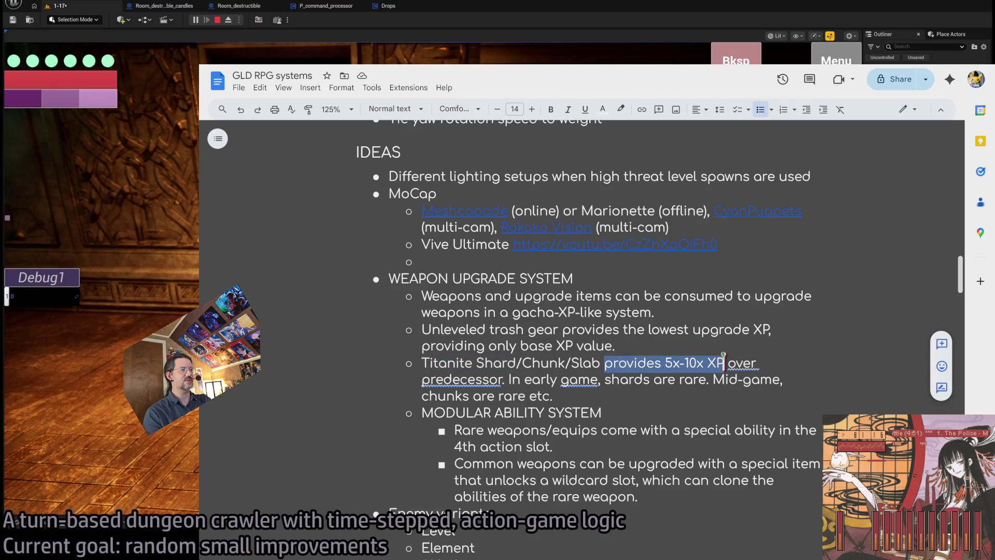
{"action": "left_click_drag", "start_coordinate": [451, 363], "coordinate": [600, 363]}
{"action": "double_click", "coordinate": [462, 379]}
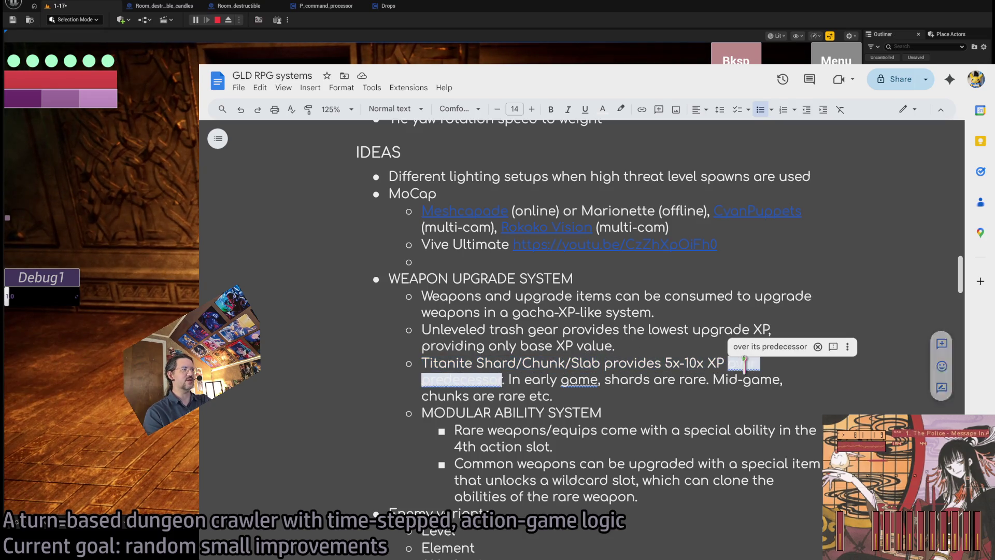
{"action": "left_click", "coordinate": [587, 389]}
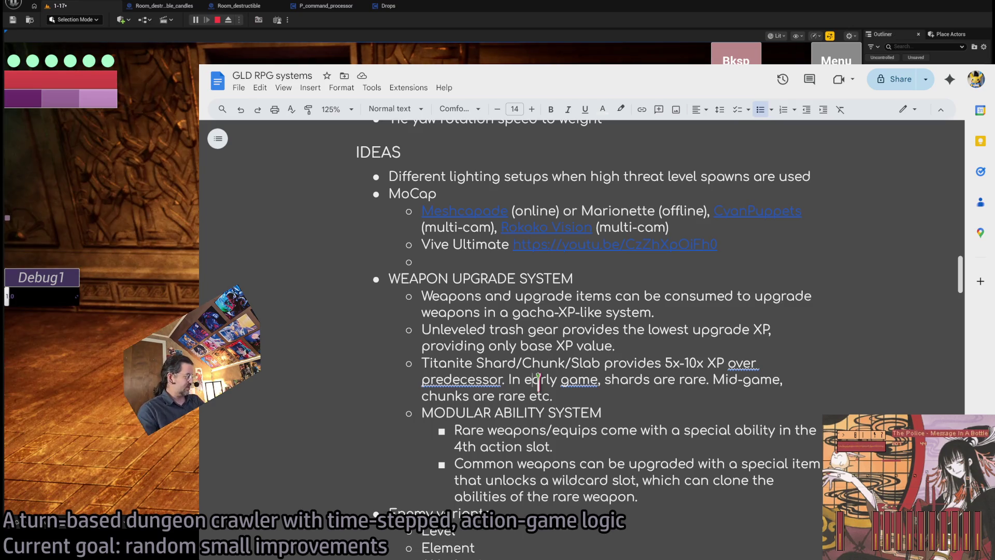
{"action": "scroll", "coordinate": [524, 386], "scroll_direction": "down", "scroll_amount": 3}
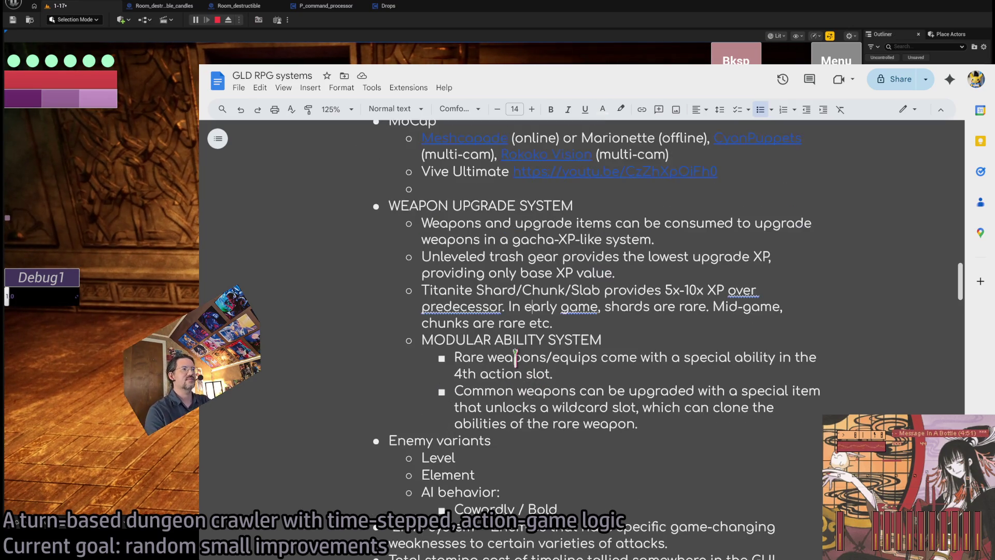
{"action": "left_click", "coordinate": [569, 322]}
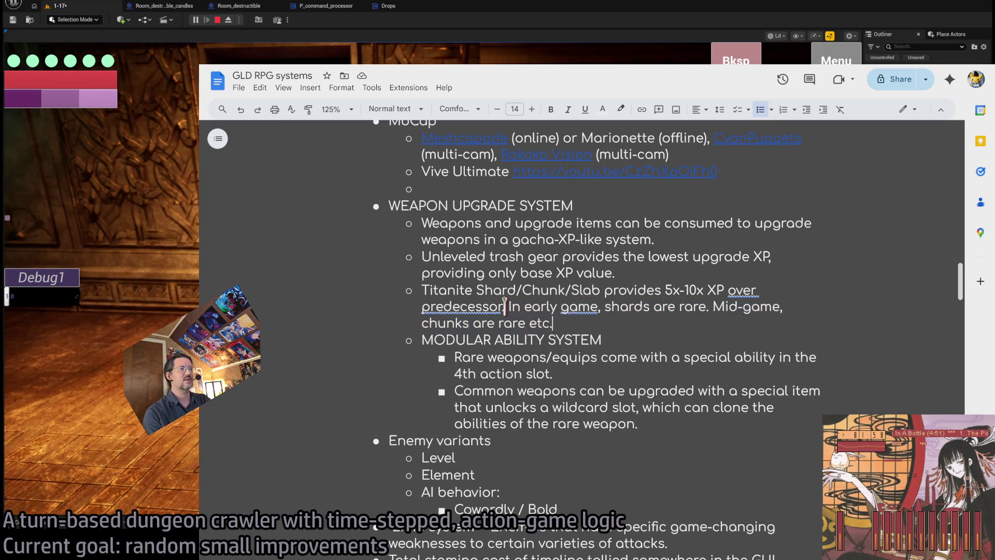
{"action": "left_click_drag", "start_coordinate": [510, 306], "coordinate": [559, 321]}
{"action": "left_click", "coordinate": [615, 330]}
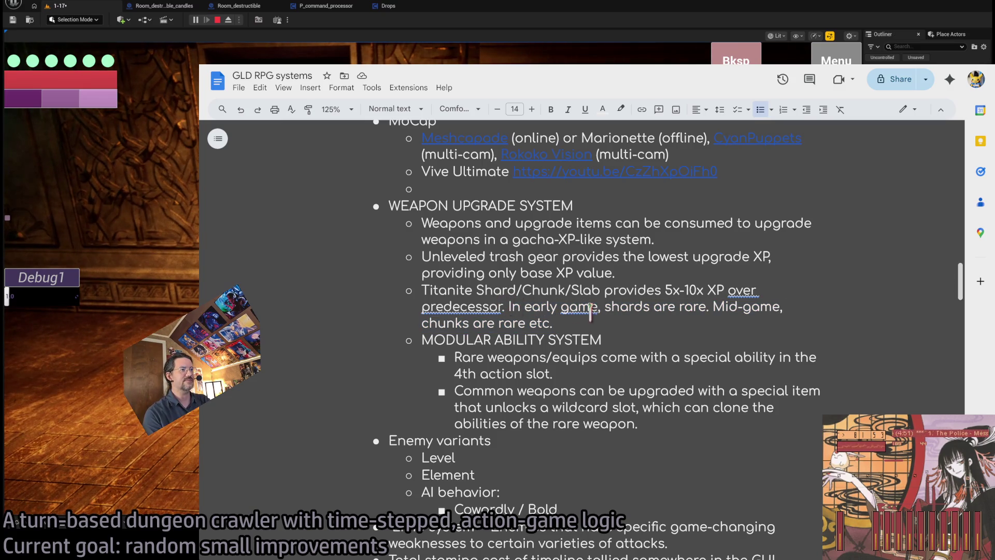
{"action": "scroll", "coordinate": [596, 317], "scroll_direction": "down", "scroll_amount": 5}
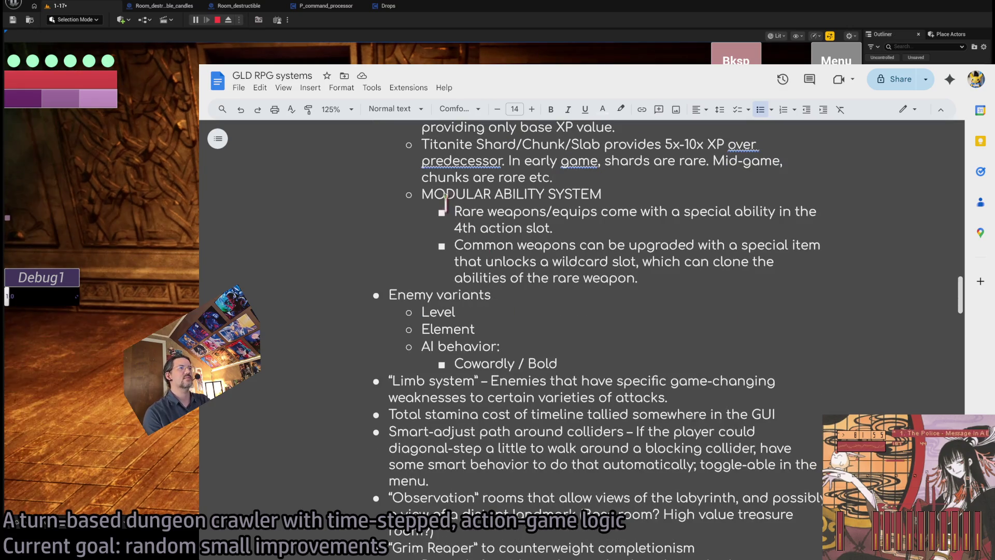
{"action": "double_click", "coordinate": [443, 195]}
{"action": "scroll", "coordinate": [544, 284], "scroll_direction": "up", "scroll_amount": 5}
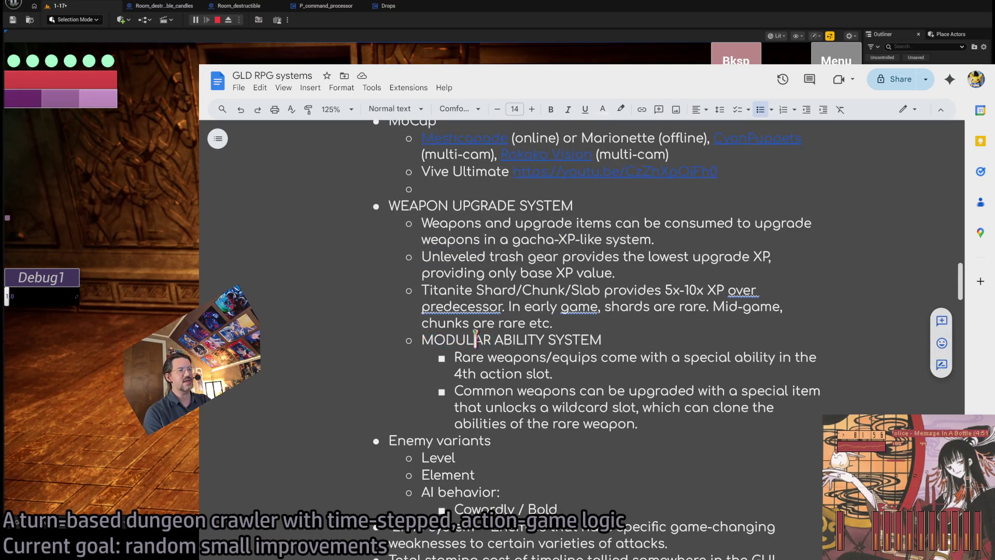
{"action": "mouse_move", "coordinate": [469, 340]}
{"action": "left_mouse_down"}
{"action": "mouse_move", "coordinate": [655, 407]}
{"action": "mouse_move", "coordinate": [668, 422]}
{"action": "mouse_move", "coordinate": [640, 424]}
{"action": "mouse_move", "coordinate": [420, 324]}
{"action": "mouse_move", "coordinate": [421, 338]}
{"action": "left_mouse_up"}
{"action": "left_click", "coordinate": [600, 377]}
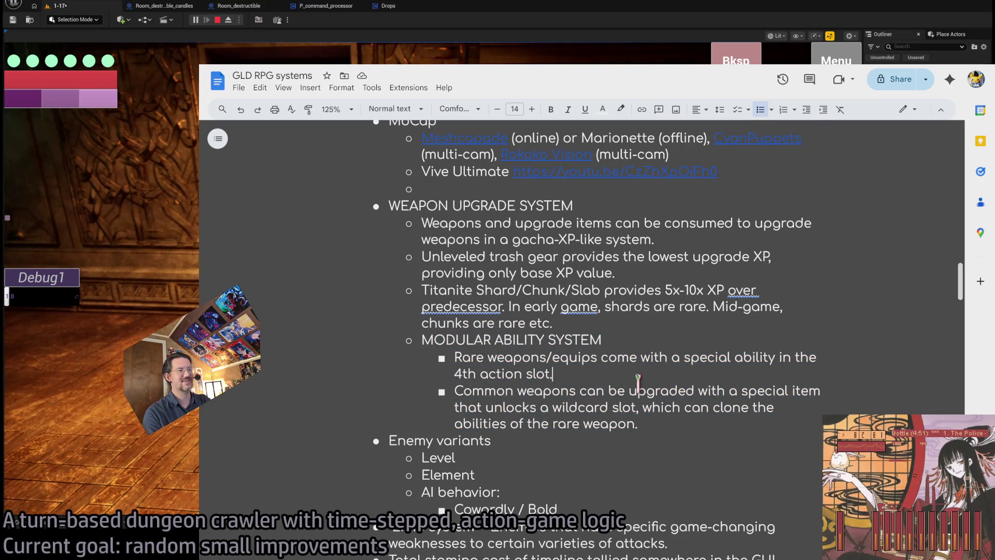
{"action": "left_click_drag", "start_coordinate": [484, 357], "coordinate": [597, 358]}
{"action": "left_click", "coordinate": [681, 357]}
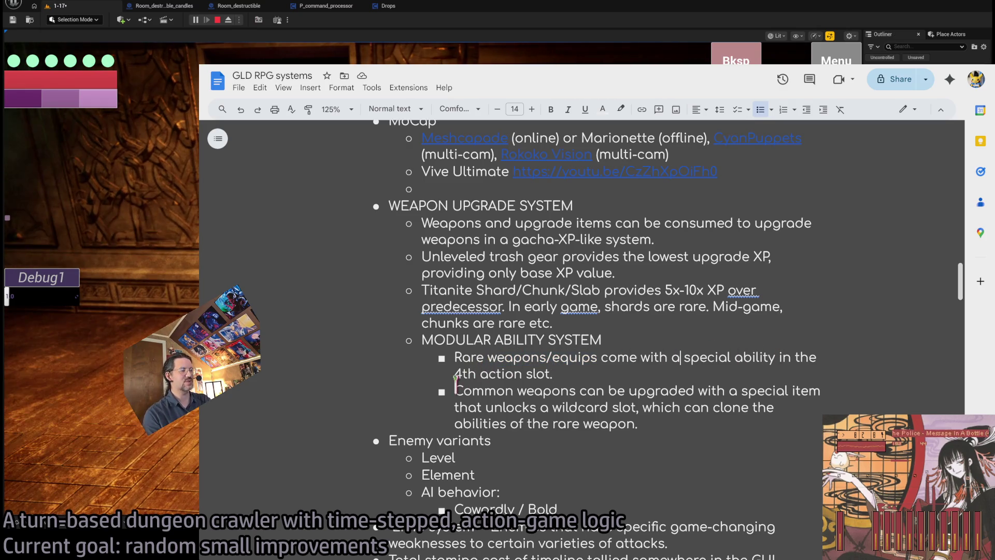
{"action": "left_click_drag", "start_coordinate": [455, 373], "coordinate": [551, 374]}
{"action": "mouse_move", "coordinate": [455, 391]}
{"action": "left_mouse_down"}
{"action": "mouse_move", "coordinate": [644, 402]}
{"action": "mouse_move", "coordinate": [783, 392]}
{"action": "mouse_move", "coordinate": [512, 407]}
{"action": "mouse_move", "coordinate": [635, 407]}
{"action": "mouse_move", "coordinate": [633, 423]}
{"action": "mouse_move", "coordinate": [642, 423]}
{"action": "mouse_move", "coordinate": [450, 372]}
{"action": "mouse_move", "coordinate": [453, 358]}
{"action": "left_mouse_up"}
{"action": "double_click", "coordinate": [659, 407]}
{"action": "scroll", "coordinate": [533, 433], "scroll_direction": "down", "scroll_amount": 1}
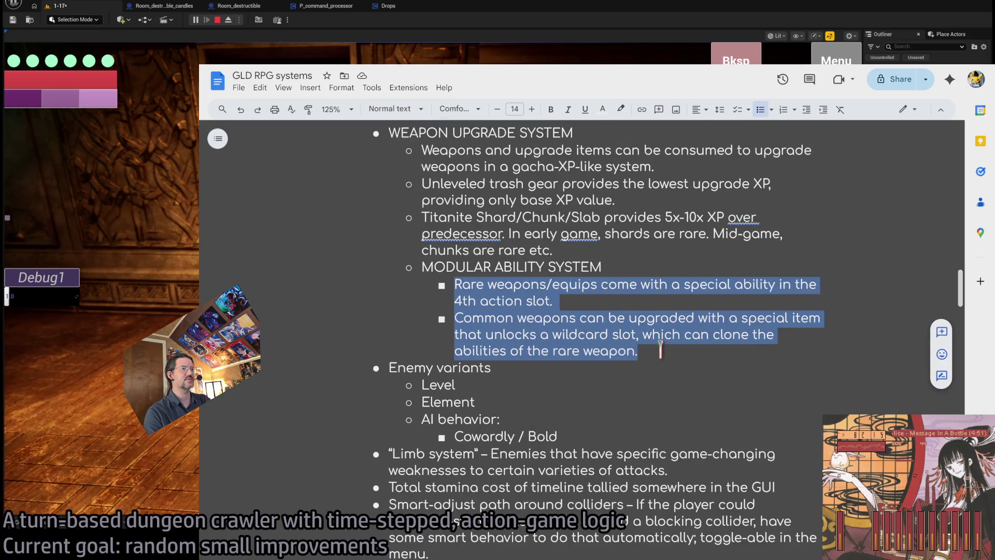
{"action": "left_click", "coordinate": [687, 351]}
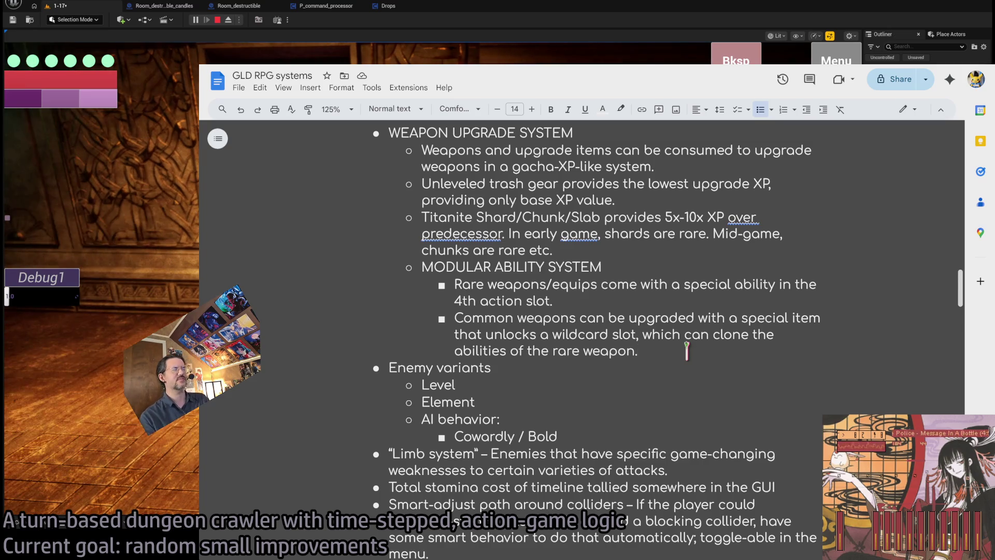
{"action": "triple_click", "coordinate": [428, 366]}
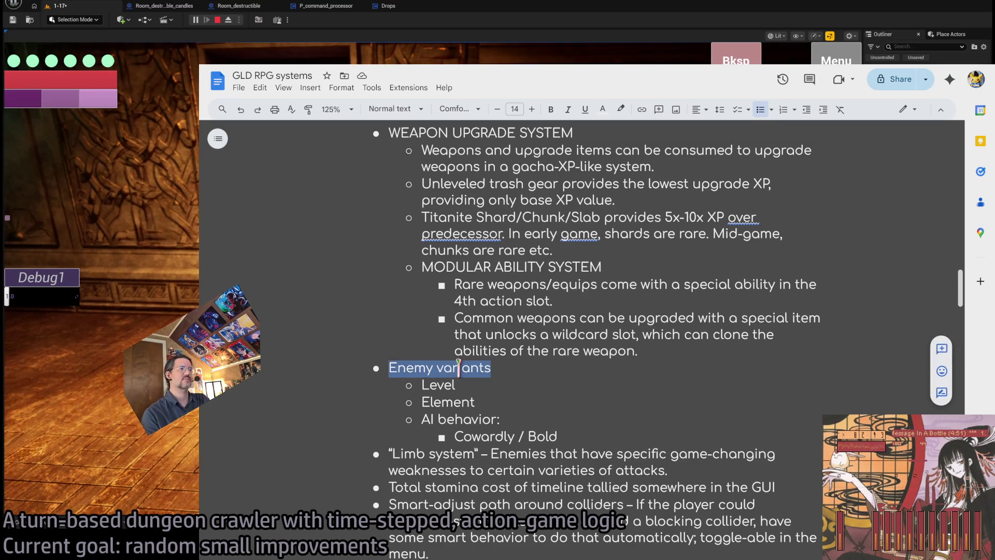
Highlight and review the Enemy variants through Limb system idea bullets.
{"action": "scroll", "coordinate": [424, 252], "scroll_direction": "down", "scroll_amount": 3}
{"action": "double_click", "coordinate": [424, 241]}
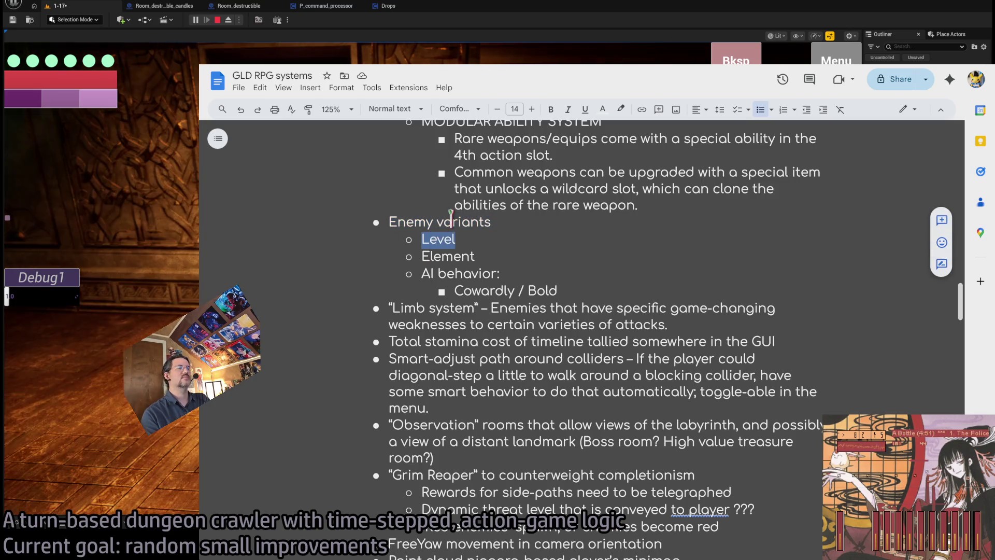
{"action": "left_click_drag", "start_coordinate": [390, 222], "coordinate": [478, 298]}
{"action": "left_click", "coordinate": [628, 341]}
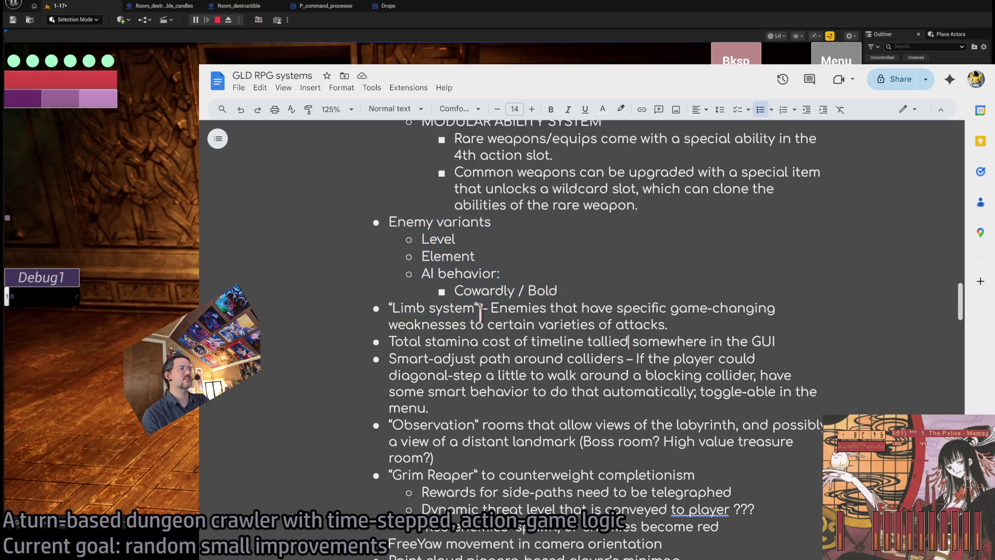
{"action": "triple_click", "coordinate": [640, 308]}
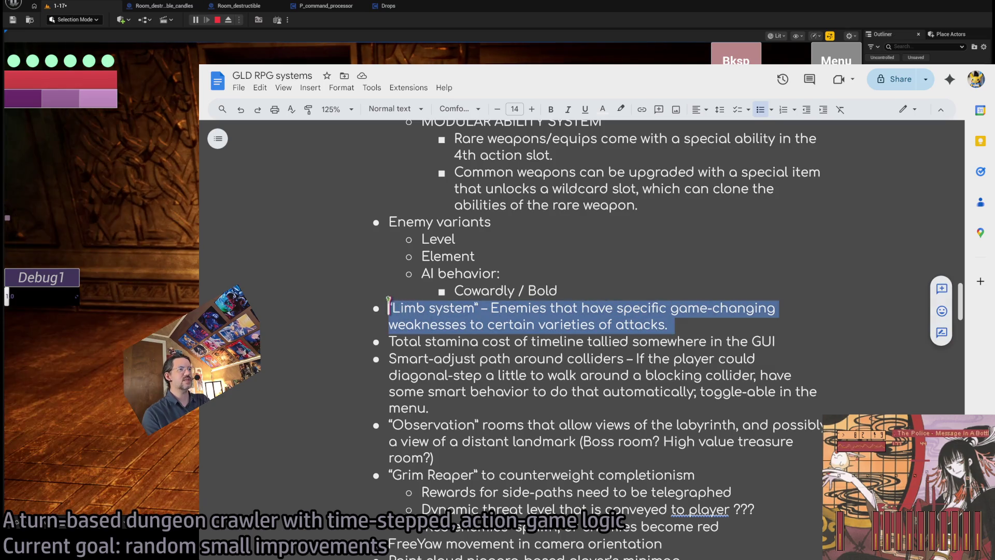
{"action": "key", "text": "Left"}
Review the game-changing weaknesses and total stamina cost text, then switch to GLD: To-Do.
{"action": "mouse_move", "coordinate": [491, 308]}
{"action": "left_mouse_down"}
{"action": "mouse_move", "coordinate": [776, 308]}
{"action": "mouse_move", "coordinate": [448, 324]}
{"action": "mouse_move", "coordinate": [582, 324]}
{"action": "mouse_move", "coordinate": [664, 307]}
{"action": "mouse_move", "coordinate": [661, 324]}
{"action": "mouse_move", "coordinate": [375, 301]}
{"action": "left_mouse_up"}
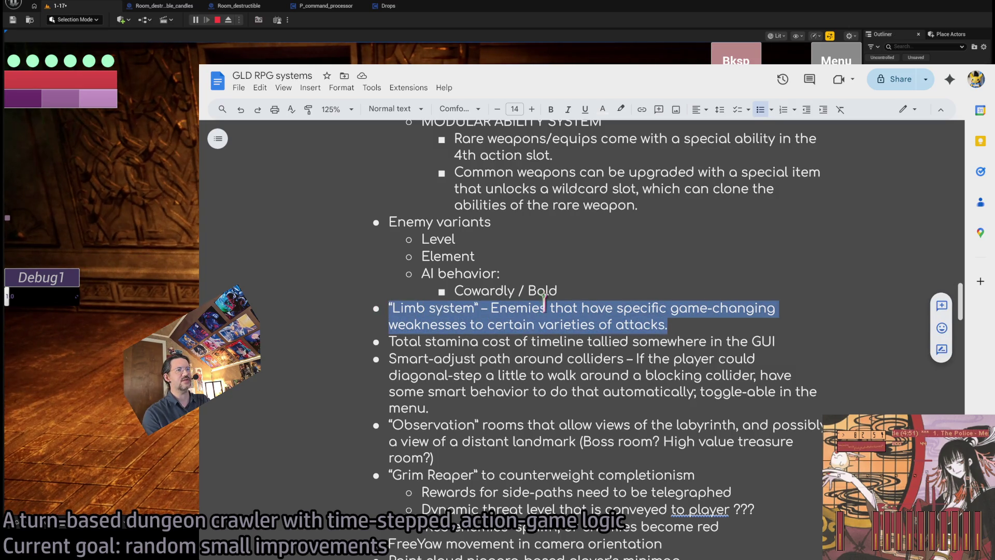
{"action": "triple_click", "coordinate": [687, 324]}
{"action": "left_click", "coordinate": [688, 324]}
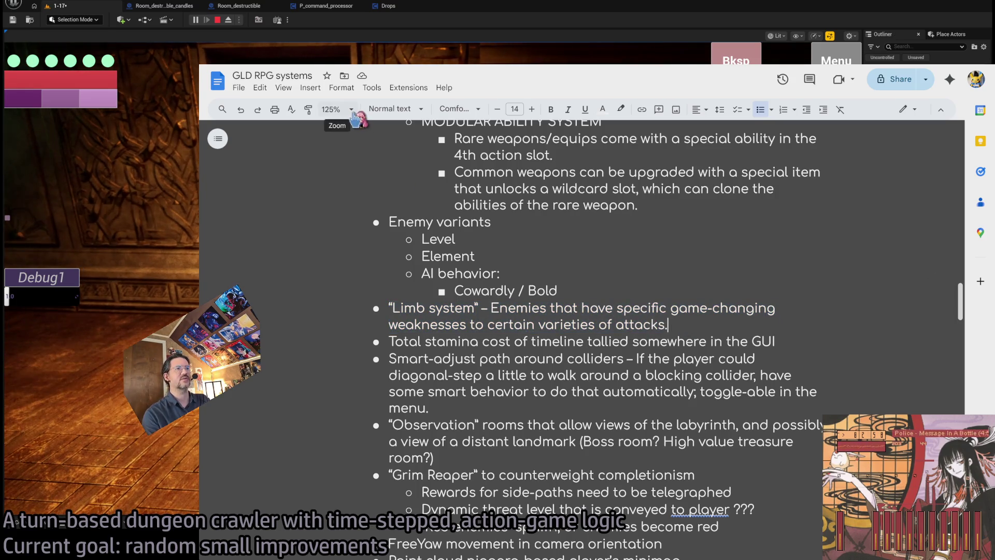
{"action": "triple_click", "coordinate": [549, 341]}
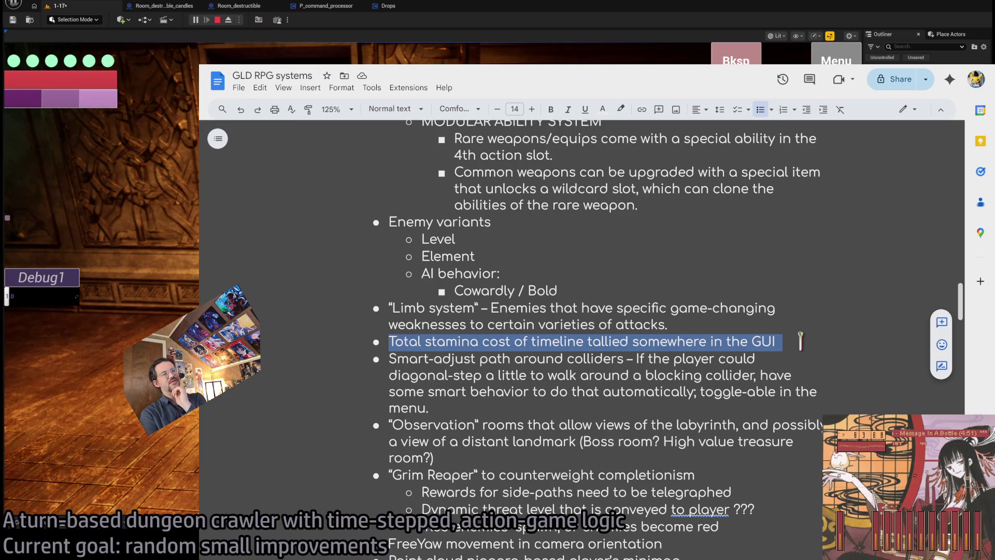
{"action": "key", "text": "ctrl+Tab"}
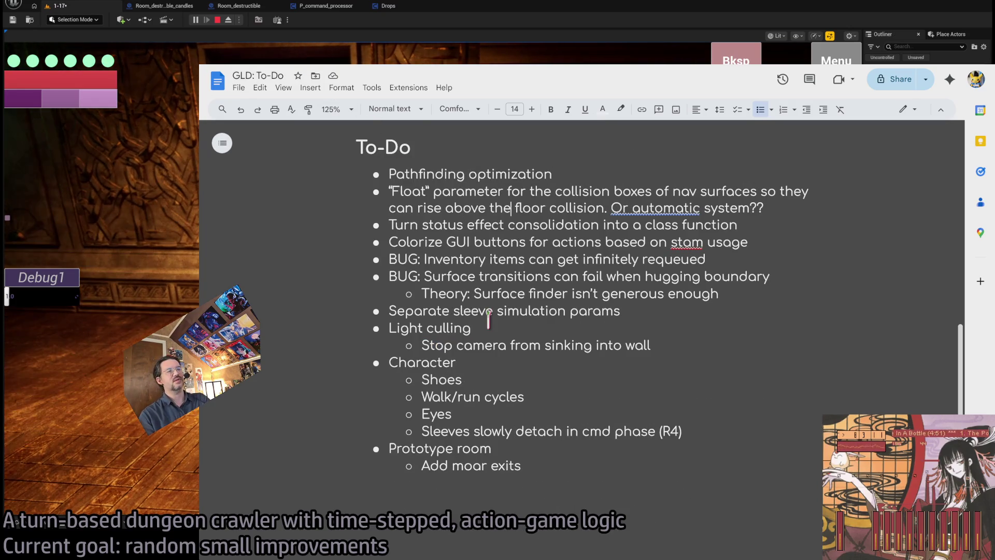
Select the 'Colorize GUI buttons' to-do, compare with the RPG systems doc, then hide the notes.
{"action": "scroll", "coordinate": [488, 311], "scroll_direction": "up", "scroll_amount": 3}
{"action": "scroll", "coordinate": [489, 311], "scroll_direction": "down", "scroll_amount": 2}
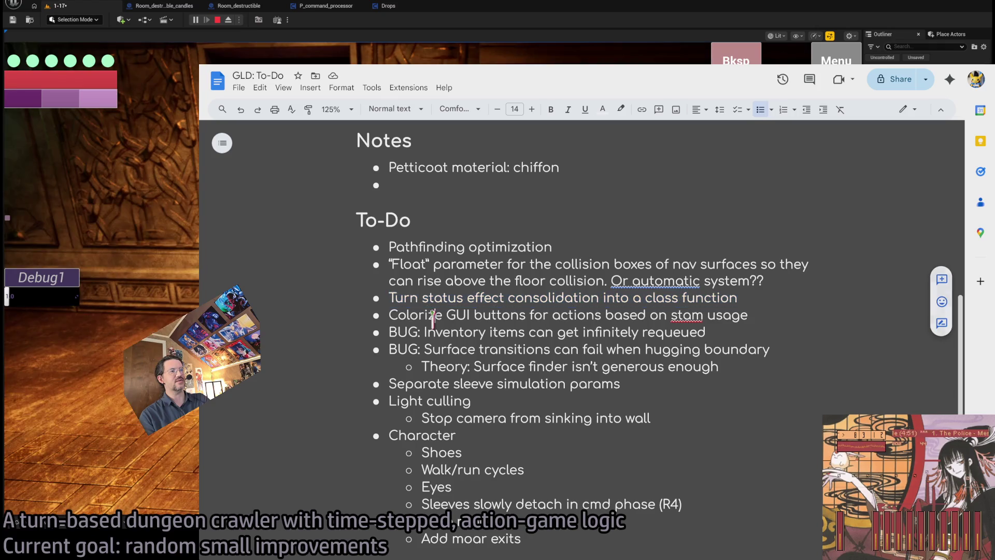
{"action": "triple_click", "coordinate": [433, 315]}
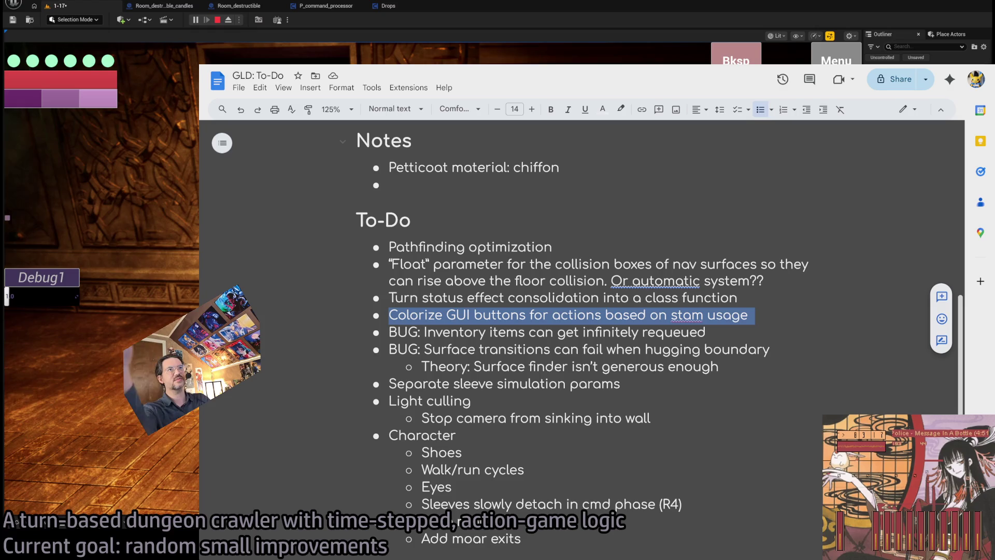
{"action": "key", "text": "alt+Tab"}
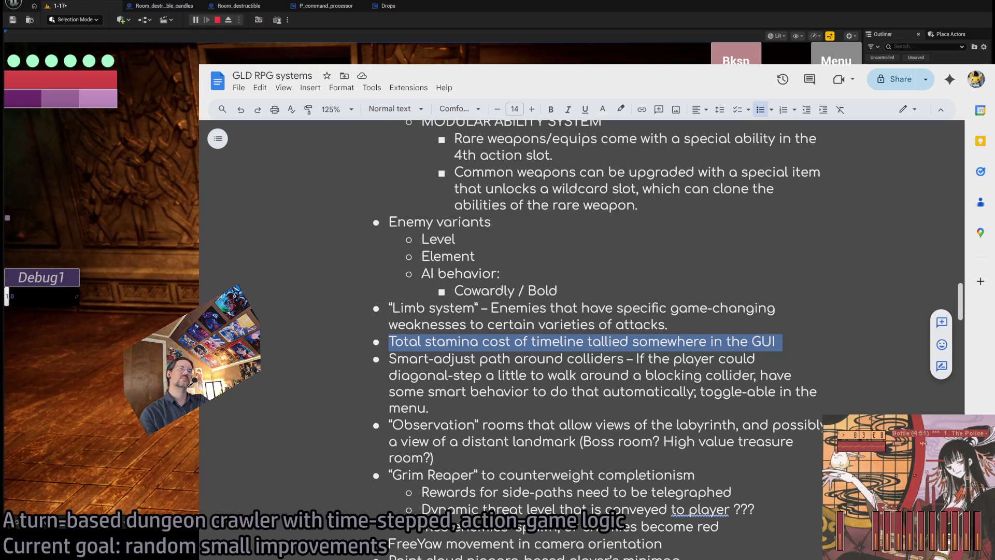
{"action": "key", "text": "alt+Tab"}
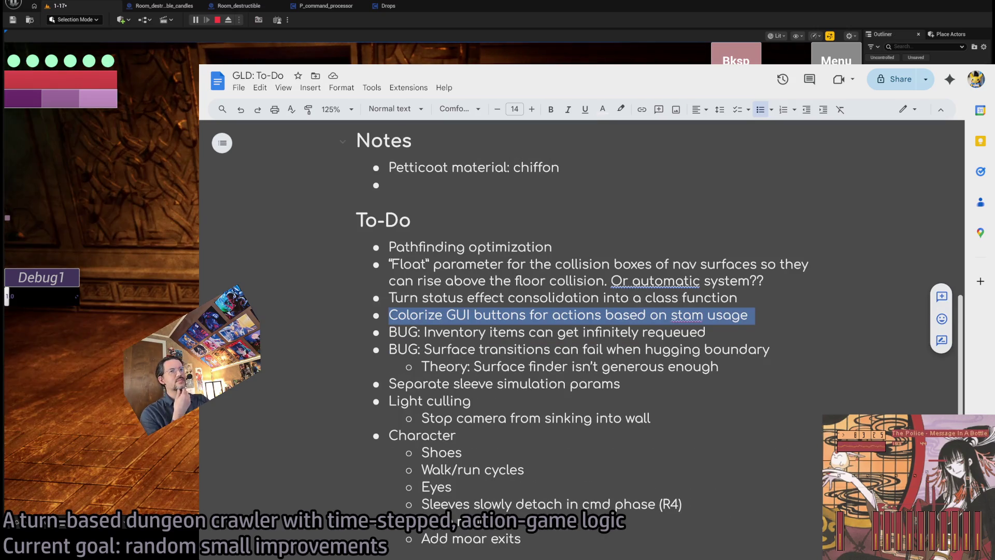
{"action": "triple_click", "coordinate": [505, 314]}
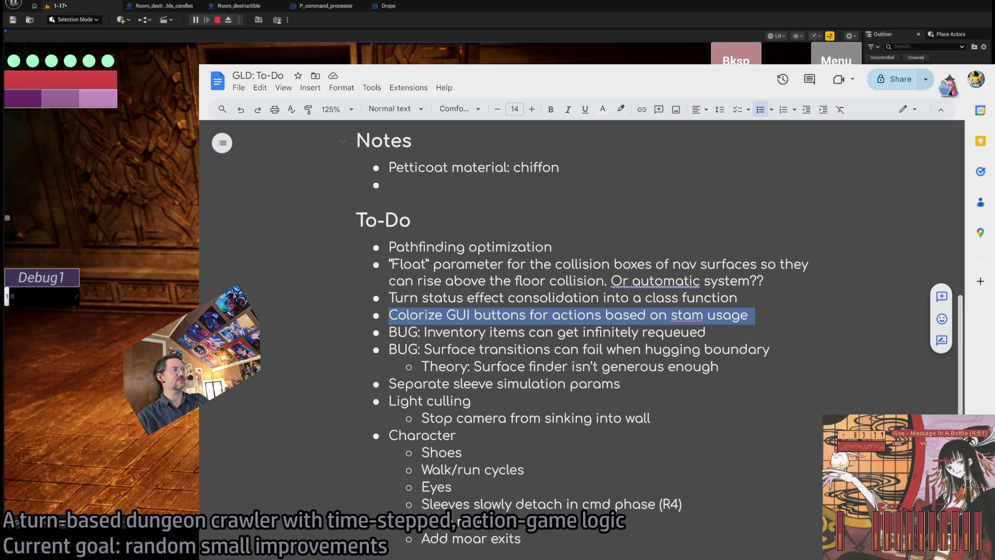
{"action": "key", "text": "alt+Tab"}
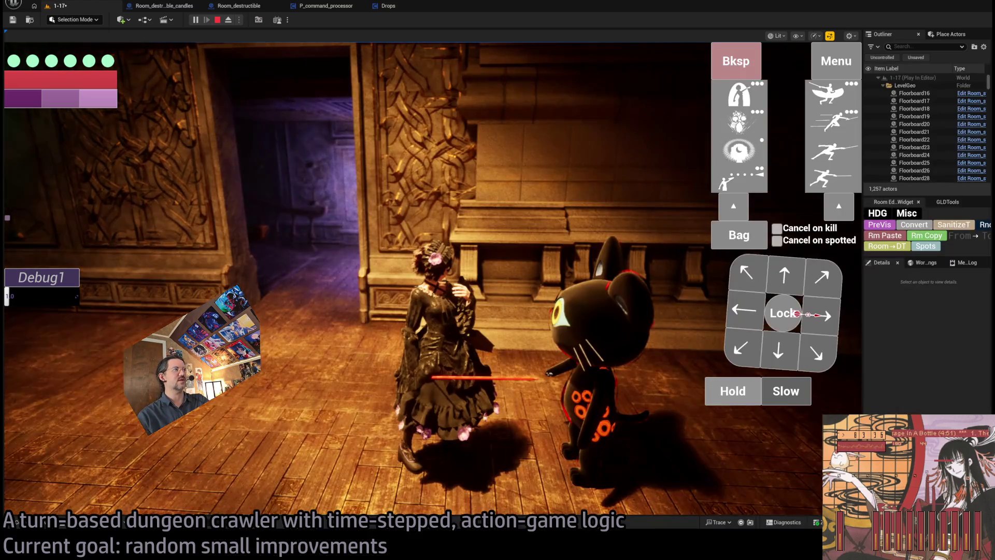
Rotate the game camera, then stop and restart the Play-In-Editor test.
{"action": "key", "text": "e"}
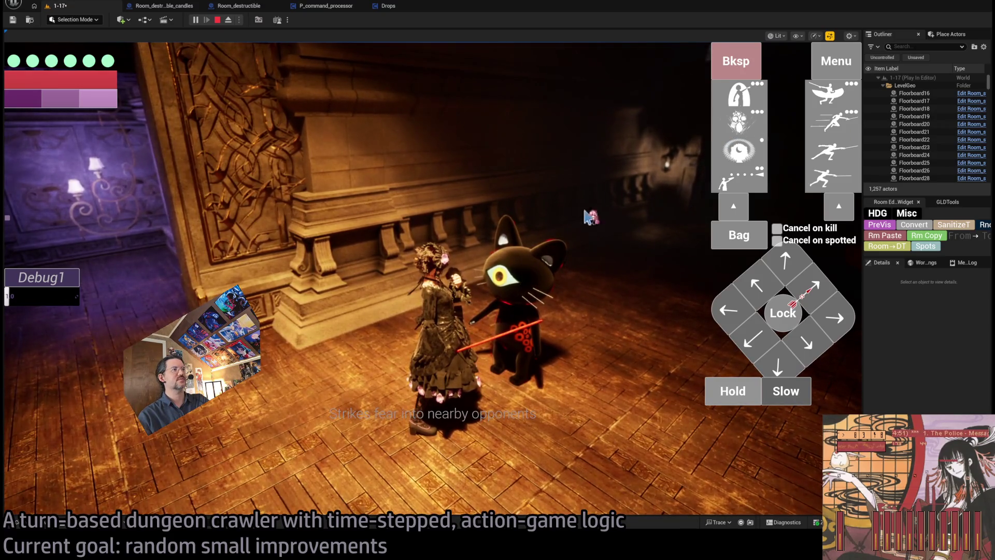
{"action": "left_click", "coordinate": [218, 21]}
{"action": "scroll", "coordinate": [926, 407], "scroll_direction": "down", "scroll_amount": 5}
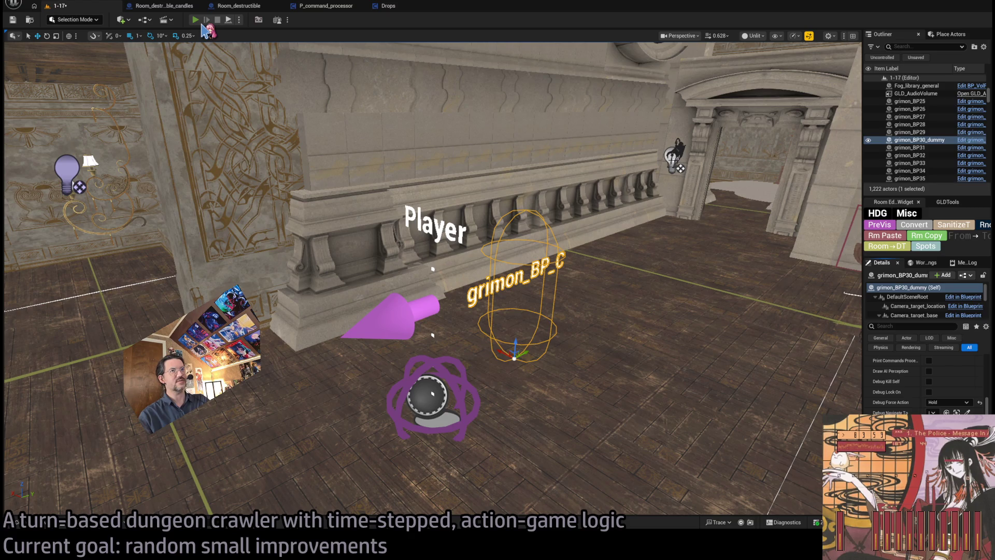
{"action": "left_click", "coordinate": [196, 20]}
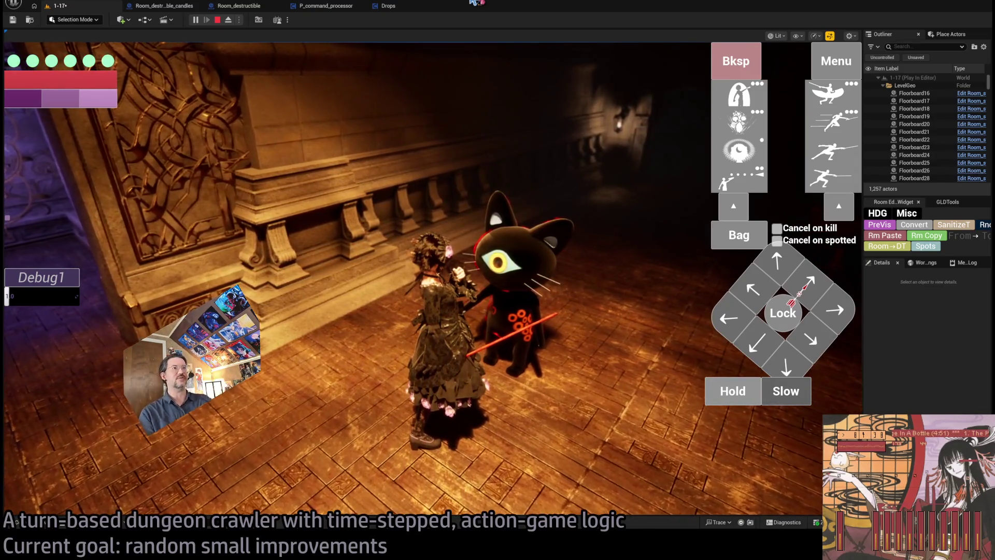
Lock onto the cat enemy, queue an attack against it, and stop the play-test.
{"action": "left_click", "coordinate": [782, 313]}
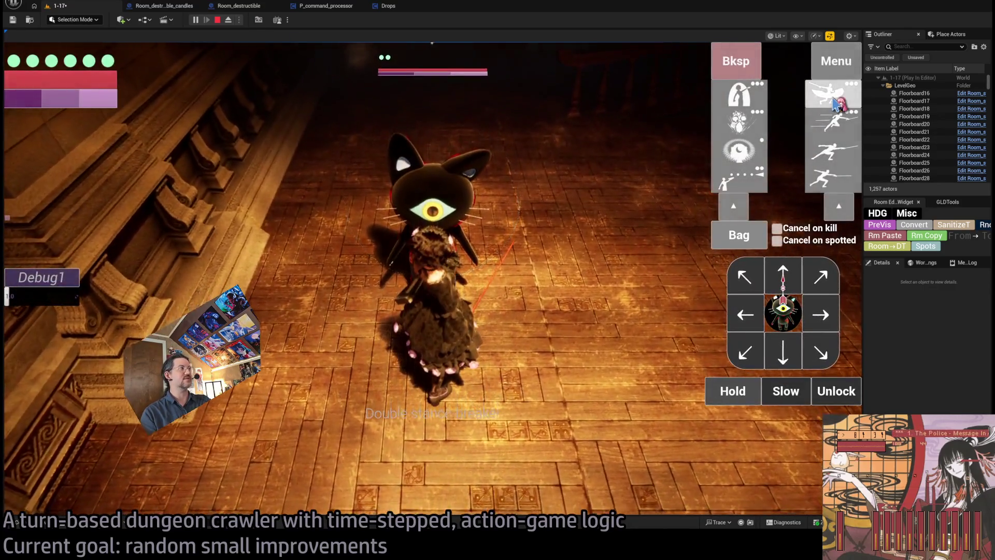
{"action": "left_click", "coordinate": [835, 153]}
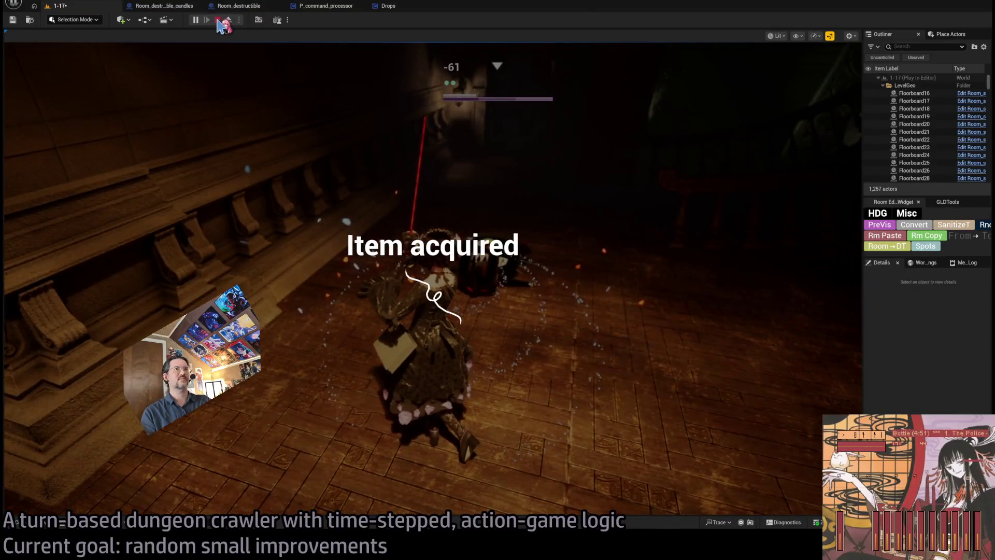
{"action": "key", "text": "Escape"}
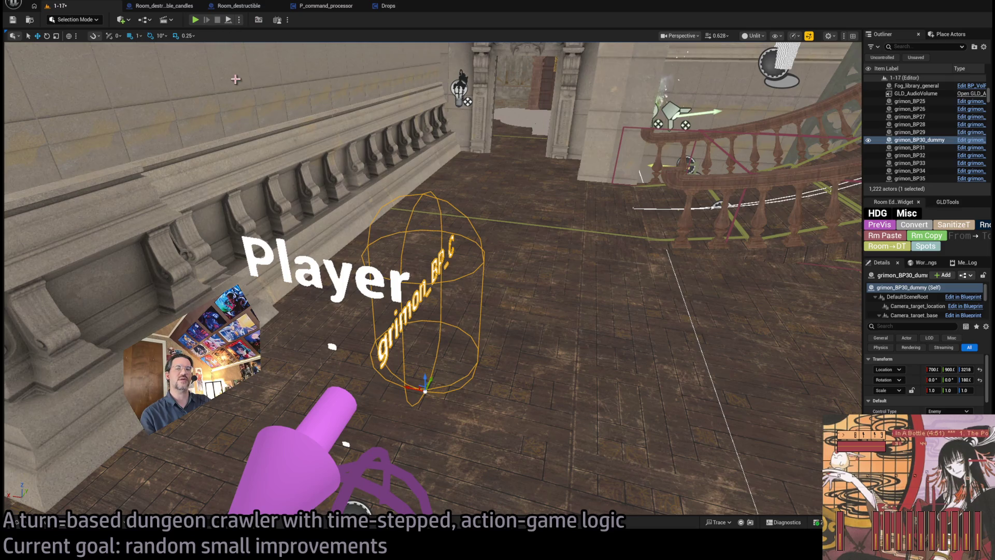
Browse to the GUI folder in the Content Drawer and select the Player_GUI_widget asset.
{"action": "key", "text": "ctrl+space"}
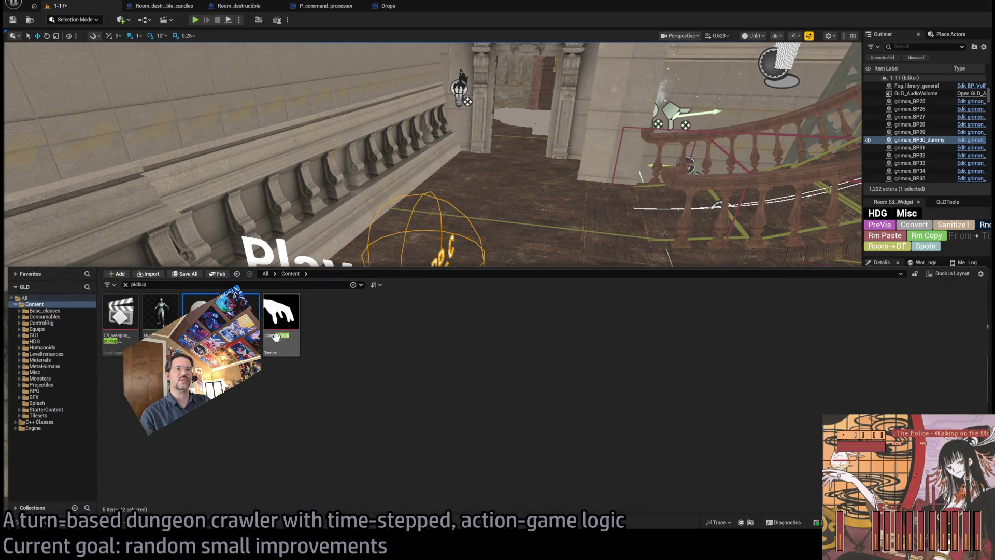
{"action": "left_click", "coordinate": [54, 335]}
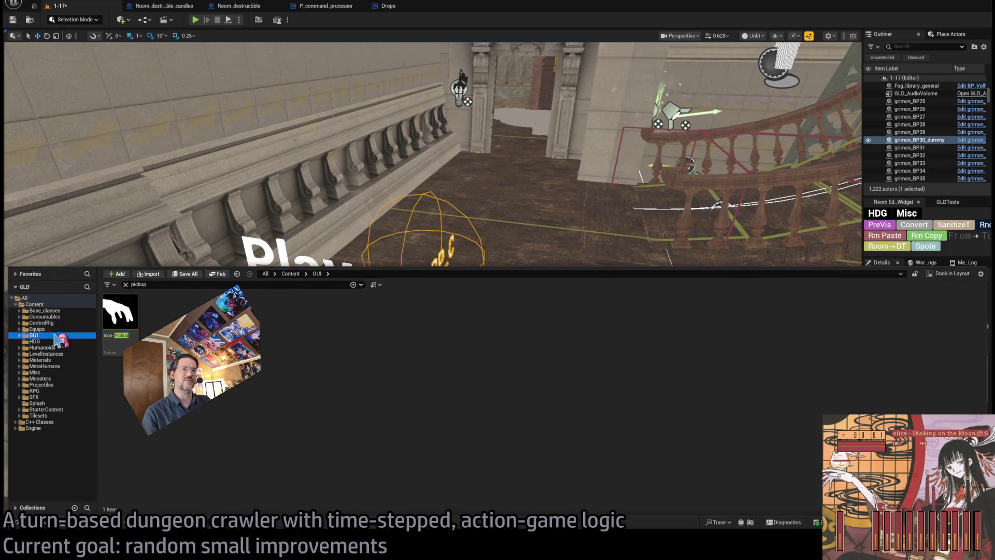
{"action": "left_click", "coordinate": [126, 285]}
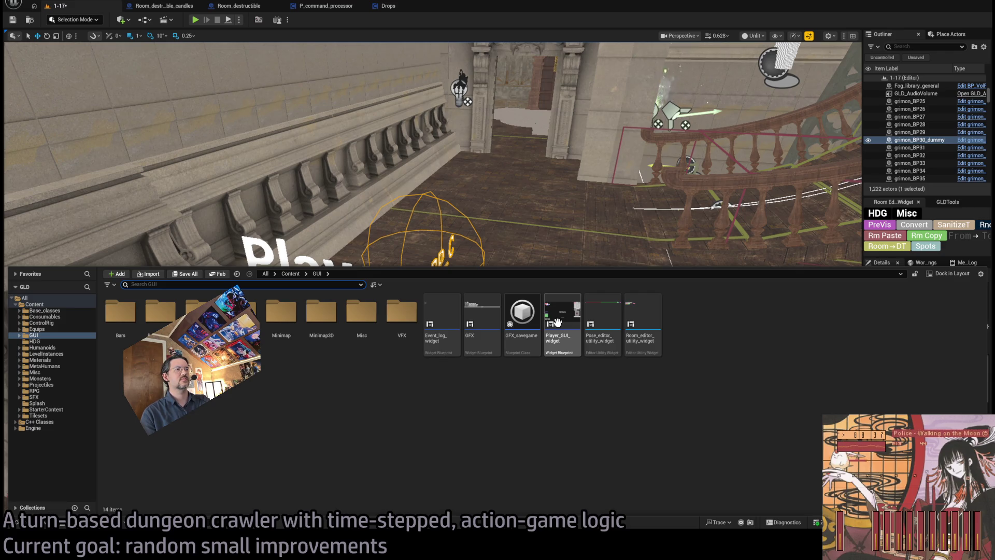
{"action": "left_click", "coordinate": [557, 323]}
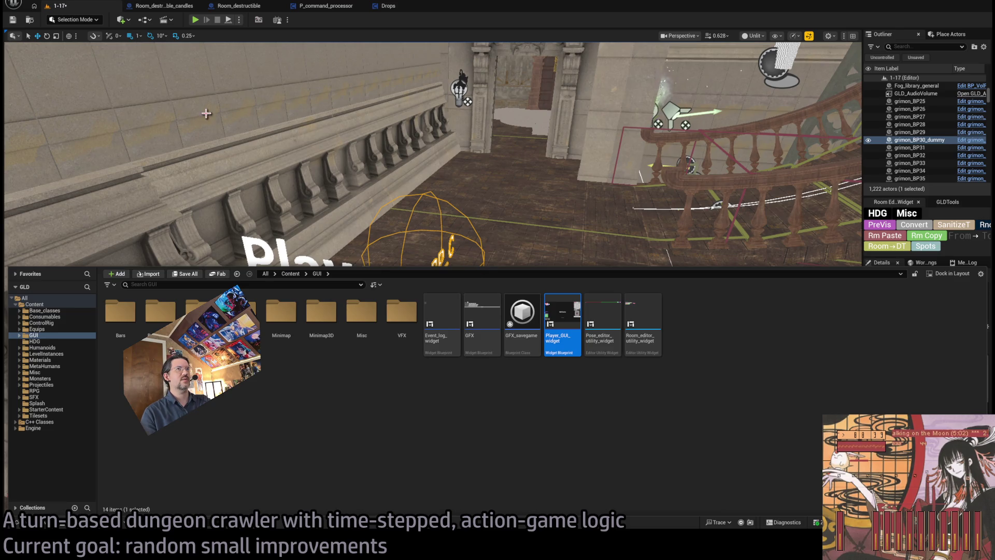
{"action": "key", "text": "ctrl+space"}
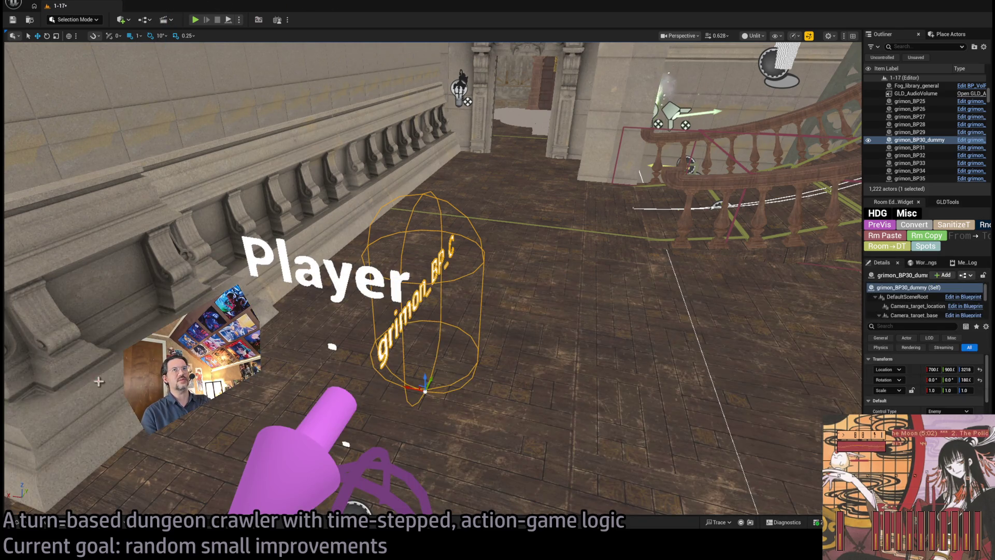
{"action": "key", "text": "ctrl+space"}
Open Player_GUI_widget, then open GUIButton_L3's Player_GUI_button_element widget.
{"action": "double_click", "coordinate": [559, 323]}
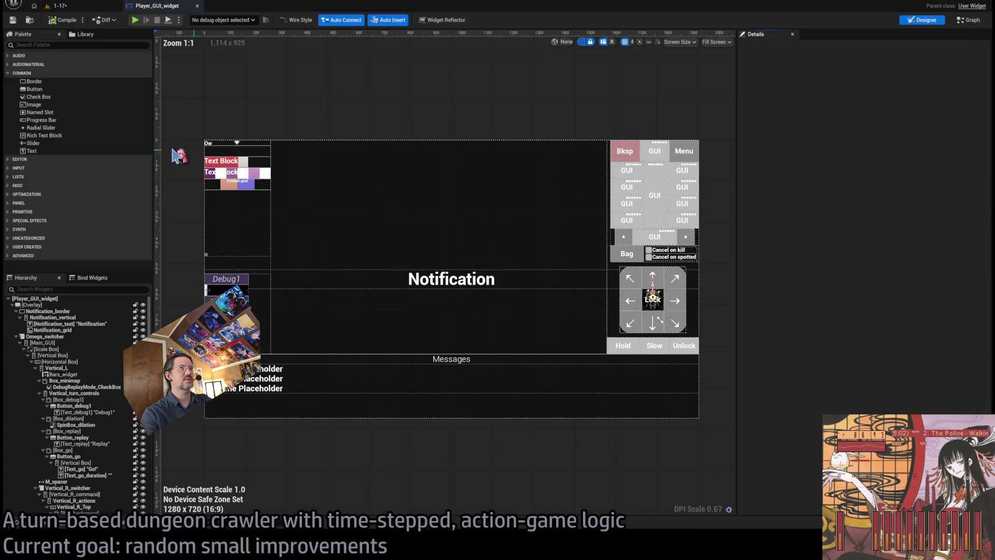
{"action": "left_click", "coordinate": [627, 186]}
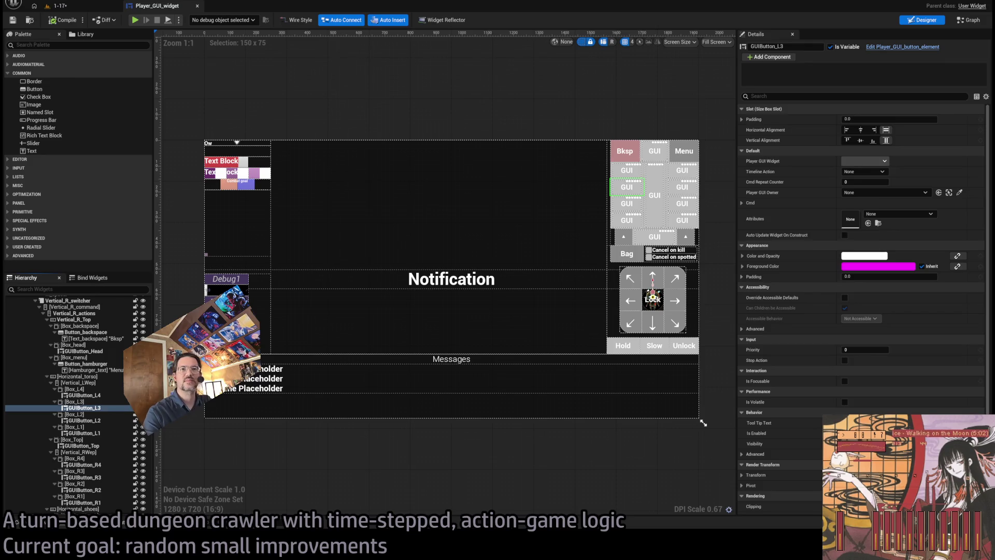
{"action": "double_click", "coordinate": [626, 187]}
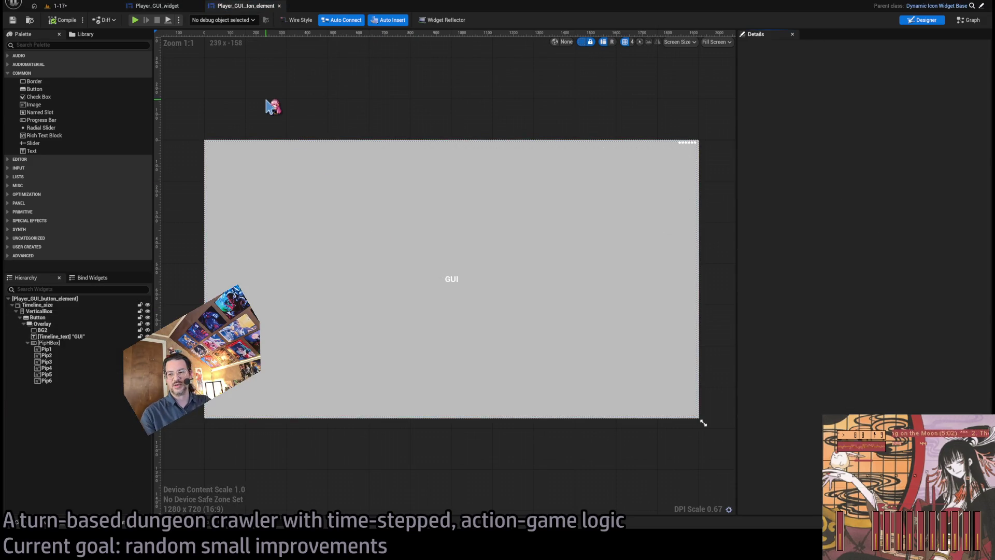
In the button element's EventGraph, open the Manage_pip_visibility function.
{"action": "left_click", "coordinate": [968, 20]}
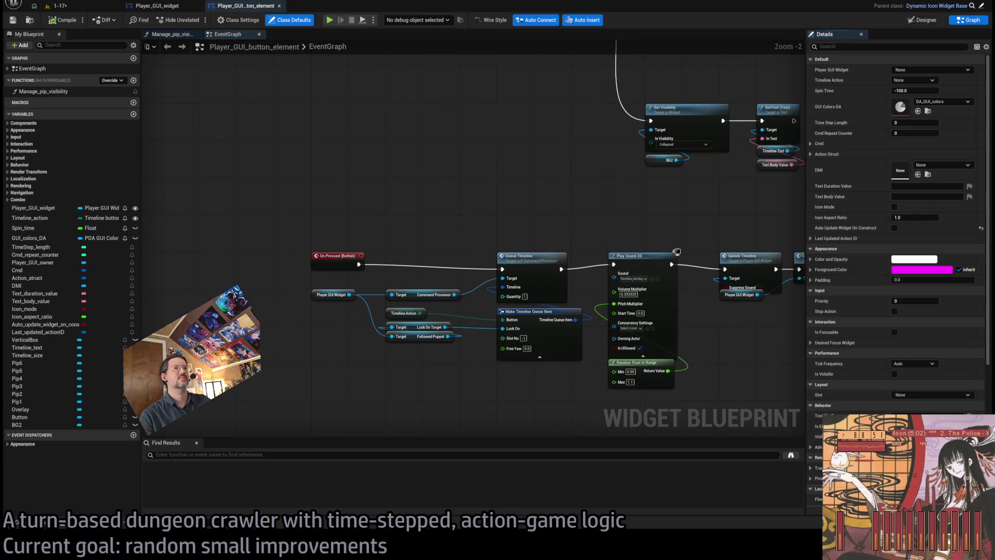
{"action": "scroll", "coordinate": [435, 176], "scroll_direction": "down", "scroll_amount": 3}
{"action": "left_click_drag", "start_coordinate": [439, 193], "coordinate": [402, 278]}
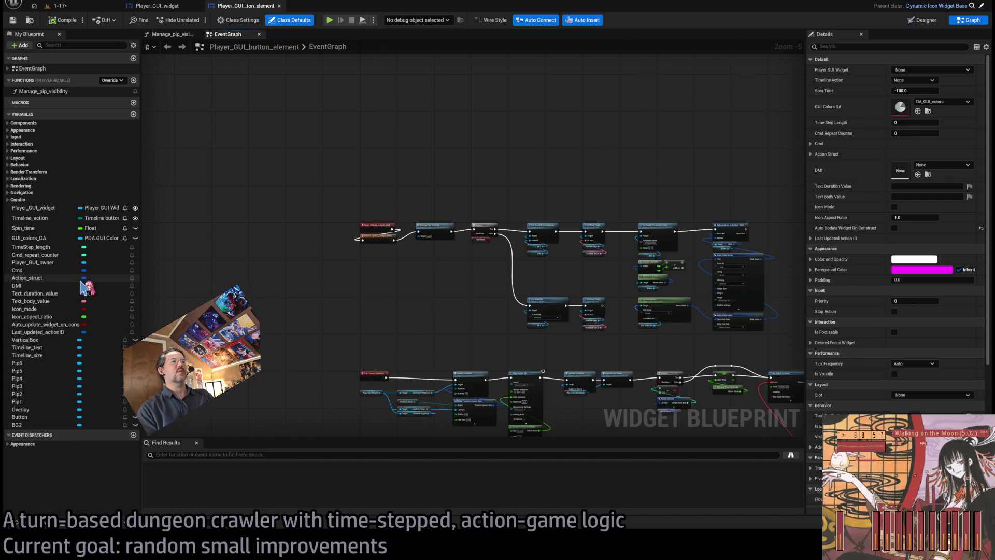
{"action": "scroll", "coordinate": [428, 265], "scroll_direction": "up", "scroll_amount": 4}
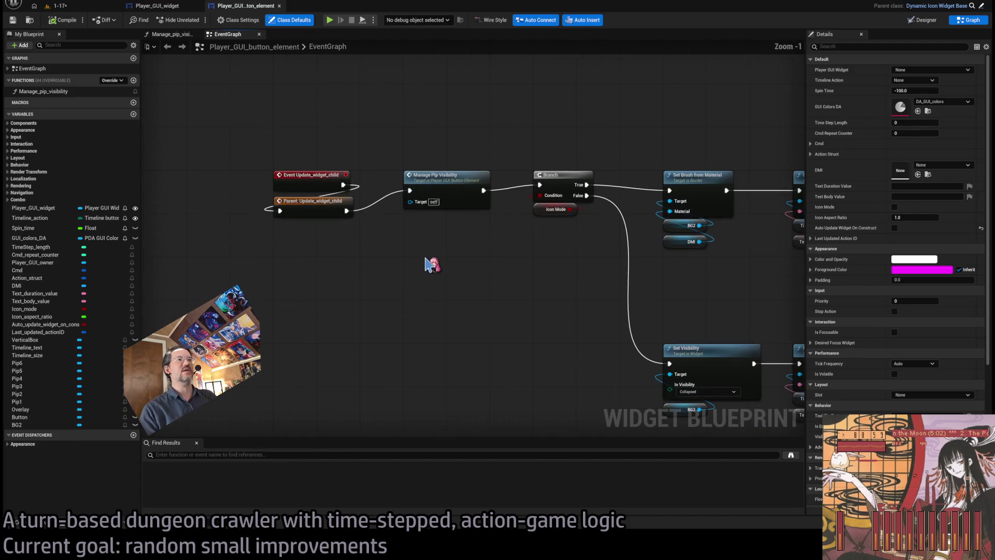
{"action": "scroll", "coordinate": [428, 265], "scroll_direction": "down", "scroll_amount": 2}
{"action": "double_click", "coordinate": [431, 202]}
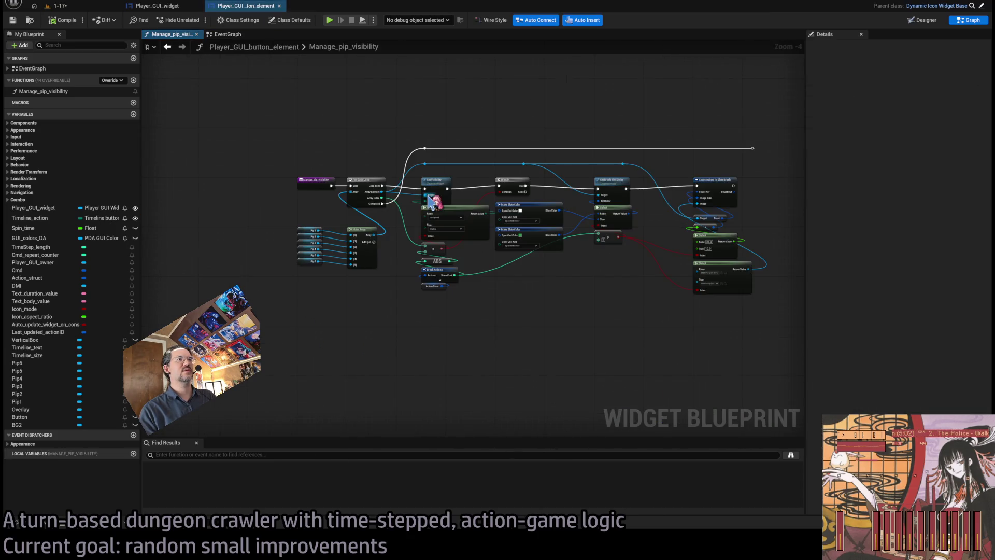
Review the pip visibility nodes, nudge the greater-than compare node, and undo the slate colour change.
{"action": "scroll", "coordinate": [430, 202], "scroll_direction": "up", "scroll_amount": 2}
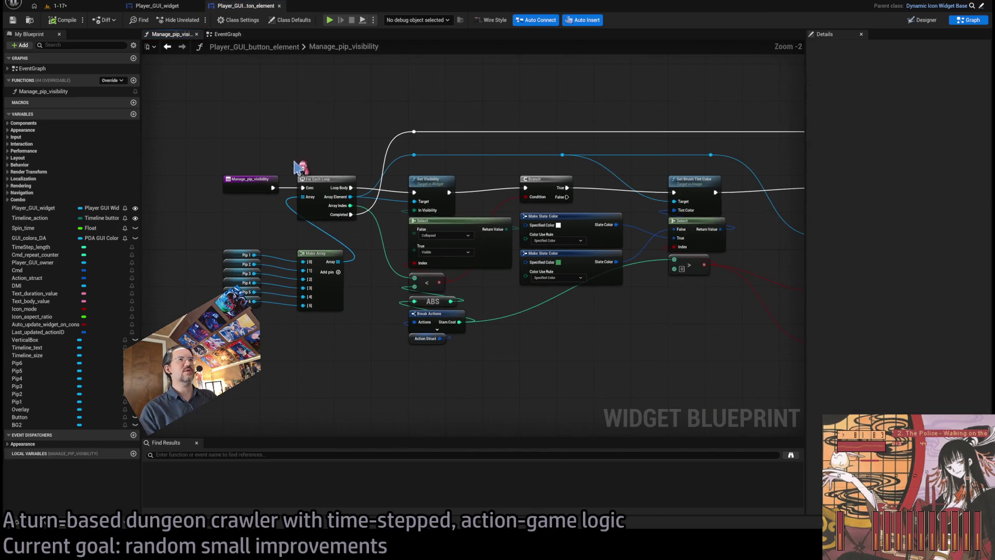
{"action": "scroll", "coordinate": [290, 192], "scroll_direction": "up", "scroll_amount": 3}
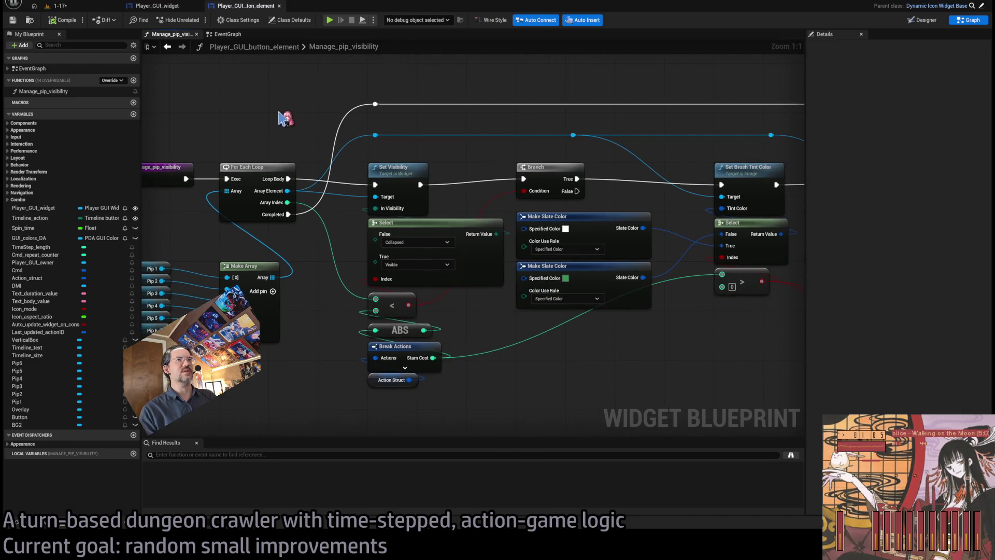
{"action": "scroll", "coordinate": [361, 245], "scroll_direction": "up", "scroll_amount": 2}
{"action": "scroll", "coordinate": [363, 207], "scroll_direction": "down", "scroll_amount": 2}
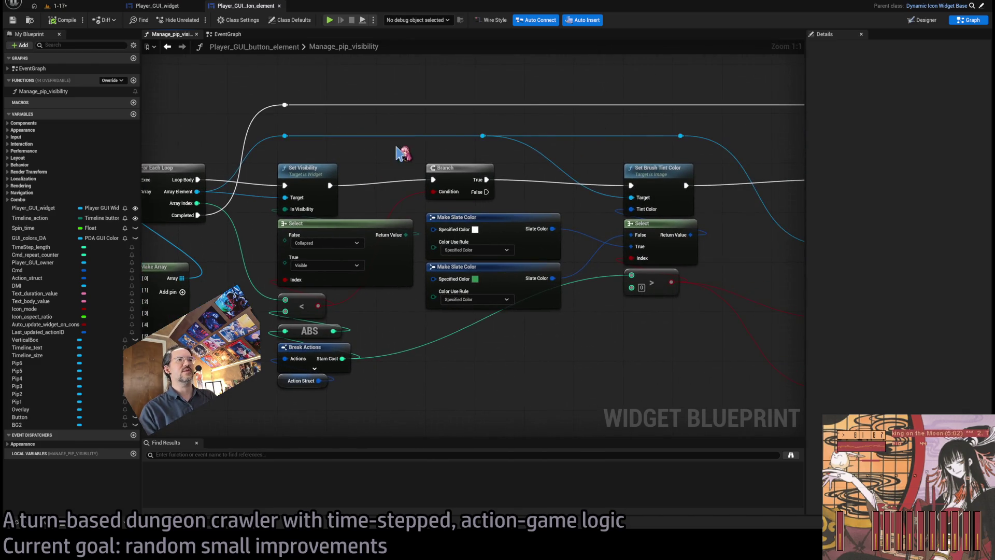
{"action": "left_click_drag", "start_coordinate": [515, 329], "coordinate": [441, 335]}
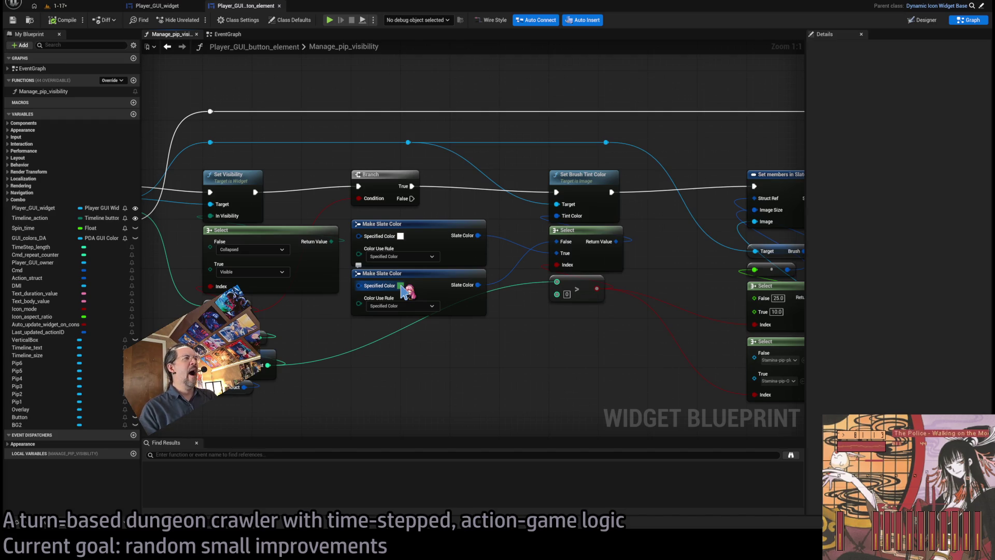
{"action": "left_click_drag", "start_coordinate": [588, 360], "coordinate": [569, 338]}
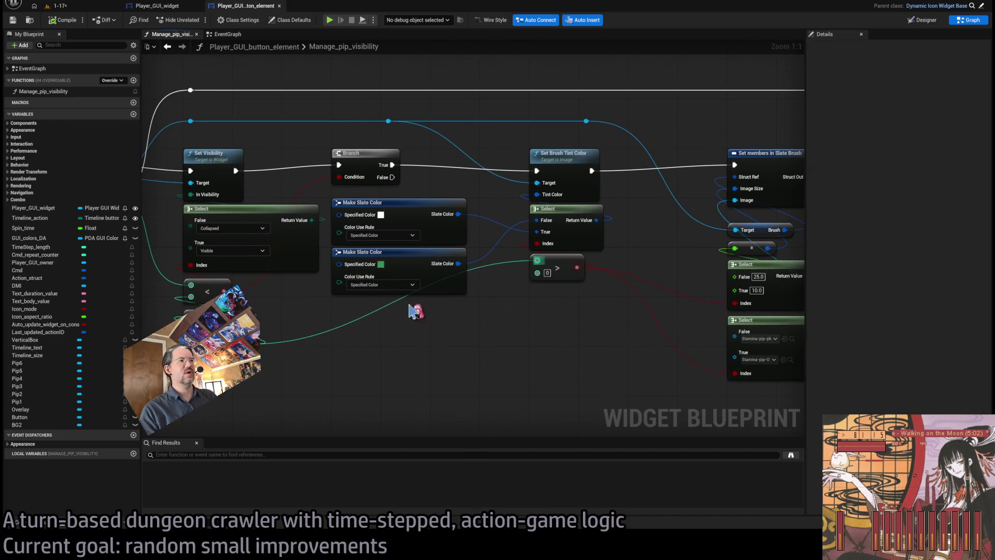
{"action": "left_click_drag", "start_coordinate": [554, 265], "coordinate": [554, 271]}
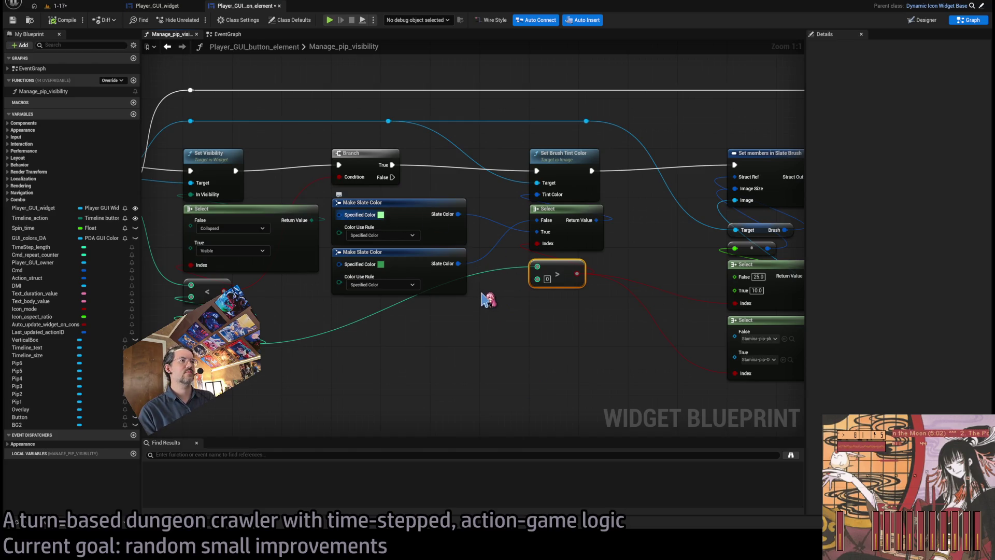
{"action": "key", "text": "ctrl+z"}
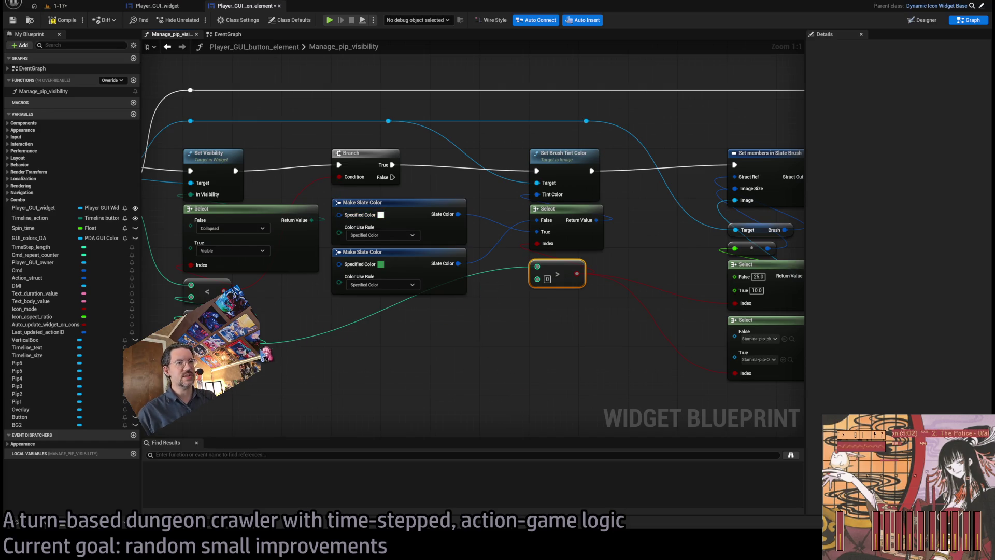
Add a Break Actions node from Action Struct, delete it, then open parent Dynamic_icon_widget_base.
{"action": "mouse_move", "coordinate": [259, 347]}
{"action": "left_mouse_down"}
{"action": "mouse_move", "coordinate": [347, 355]}
{"action": "mouse_move", "coordinate": [319, 383]}
{"action": "mouse_move", "coordinate": [311, 373]}
{"action": "mouse_move", "coordinate": [518, 331]}
{"action": "mouse_move", "coordinate": [553, 350]}
{"action": "mouse_move", "coordinate": [502, 335]}
{"action": "left_mouse_up"}
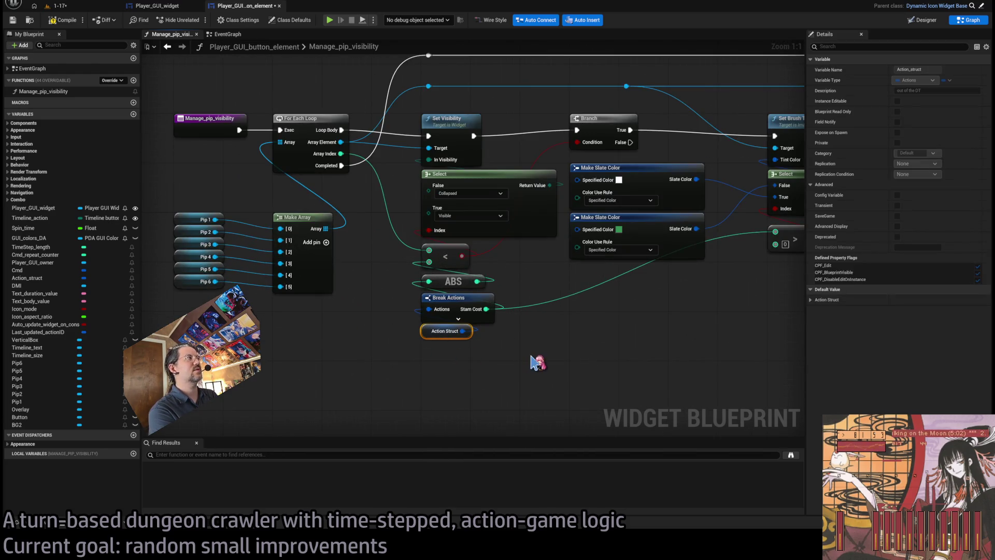
{"action": "left_click", "coordinate": [505, 362]}
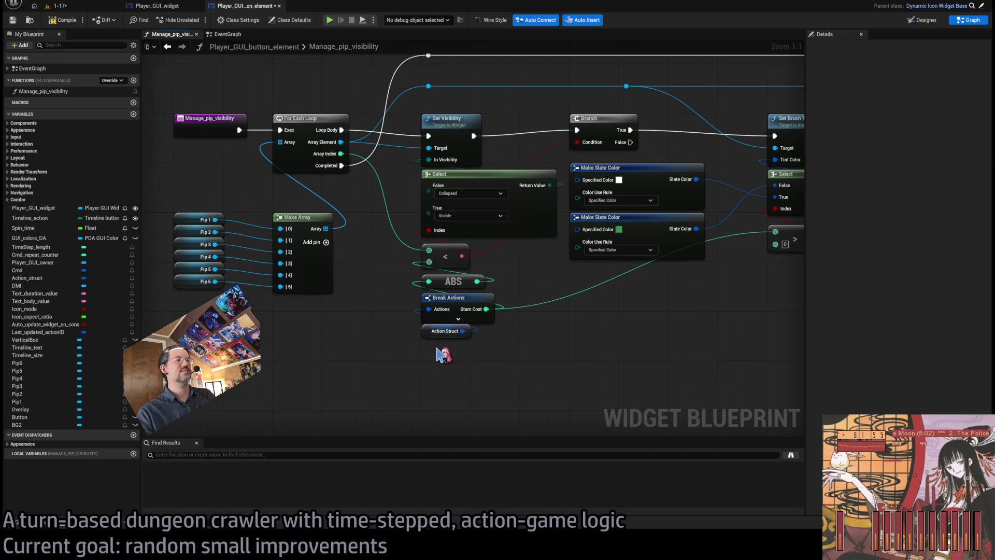
{"action": "left_click_drag", "start_coordinate": [462, 331], "coordinate": [515, 352]}
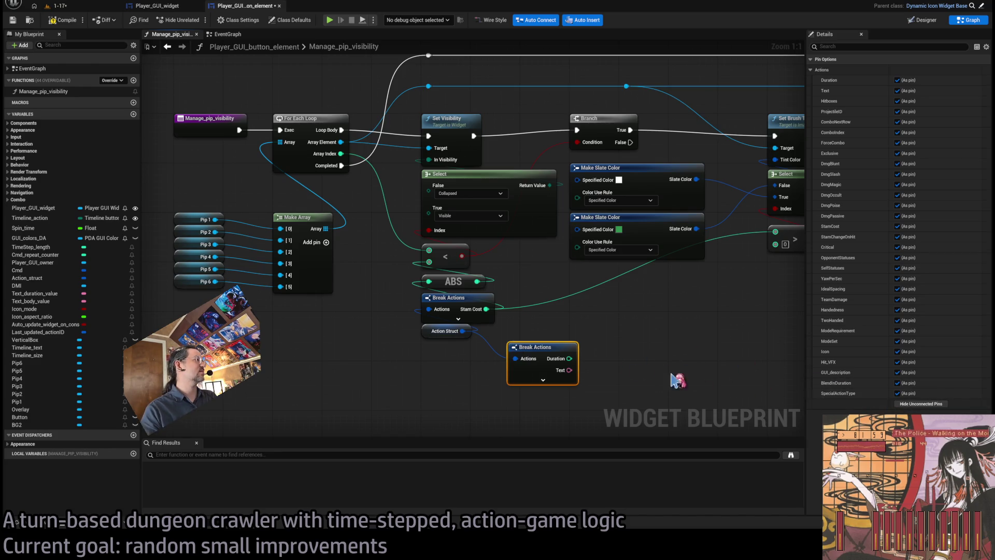
{"action": "key", "text": "Delete"}
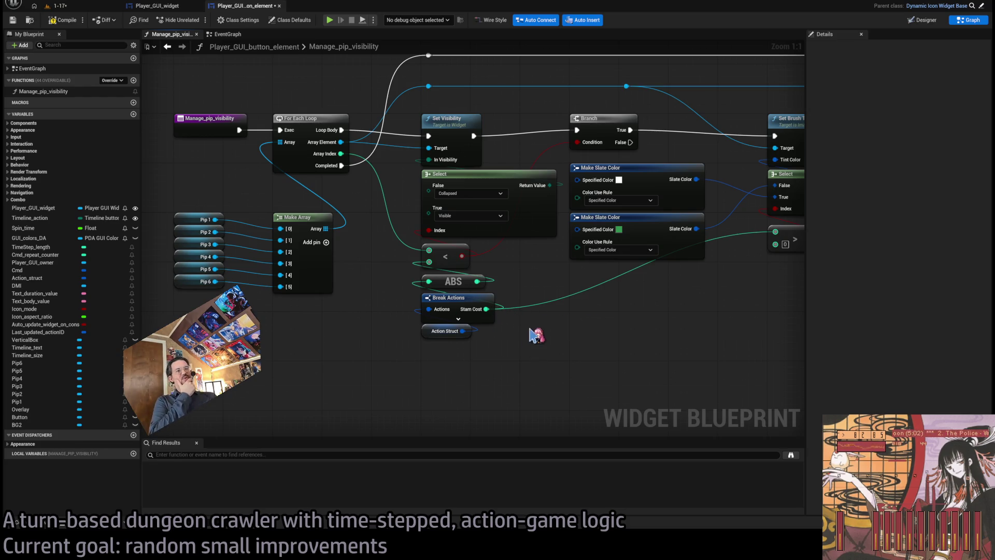
{"action": "left_click", "coordinate": [456, 332]}
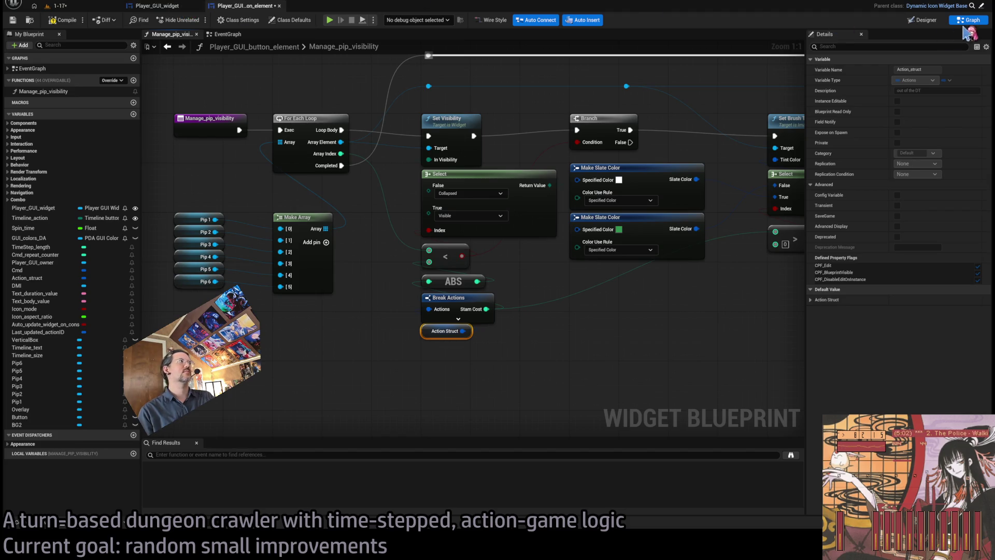
{"action": "left_click", "coordinate": [965, 7]}
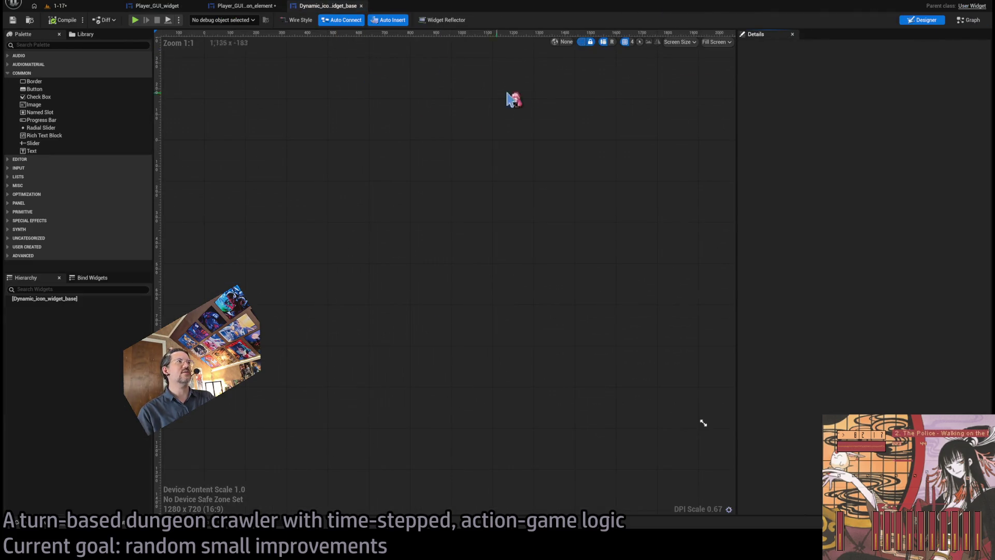
Close the Check_for_ItemID_override graph and show Dynamic_icon_widget_base's EventGraph.
{"action": "left_click", "coordinate": [963, 21]}
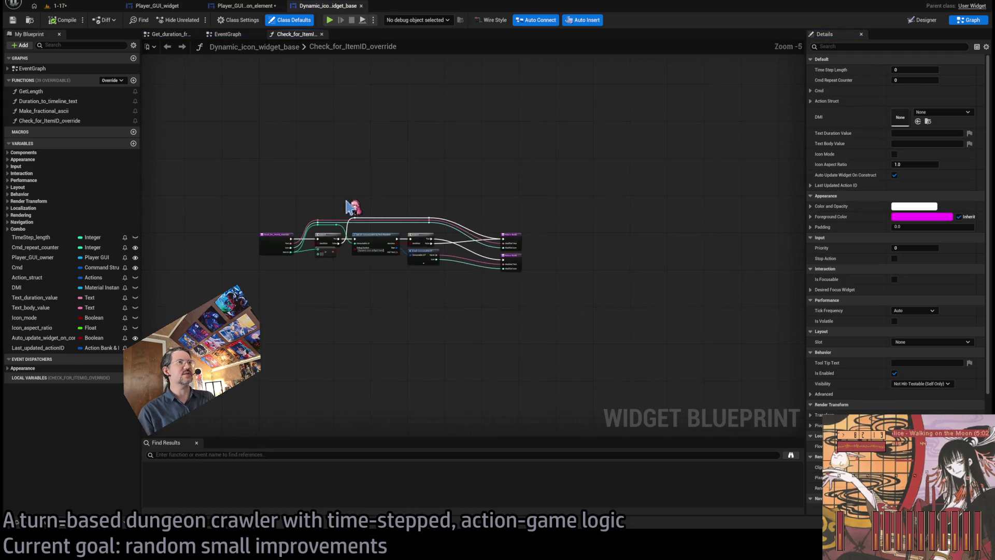
{"action": "middle_click", "coordinate": [287, 36]}
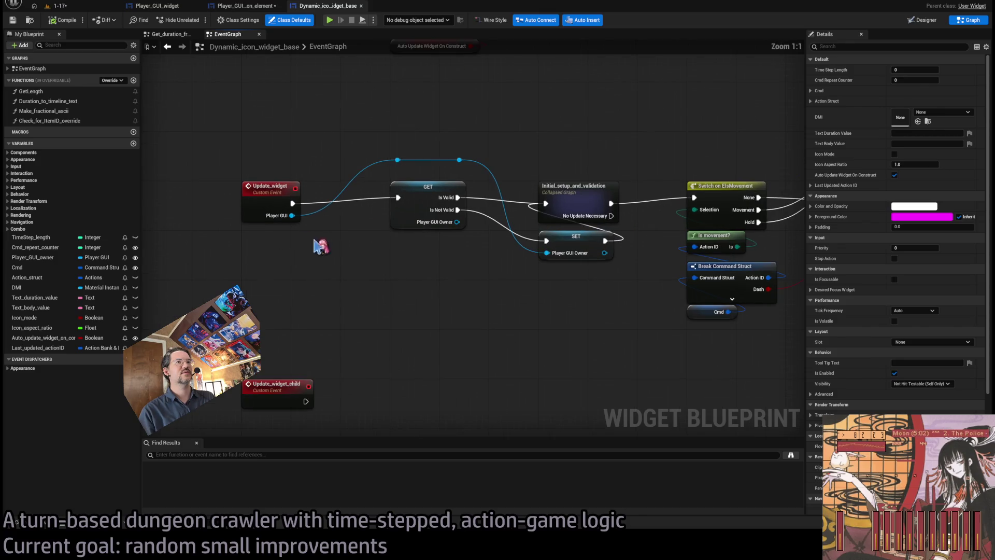
{"action": "scroll", "coordinate": [265, 278], "scroll_direction": "up", "scroll_amount": 1}
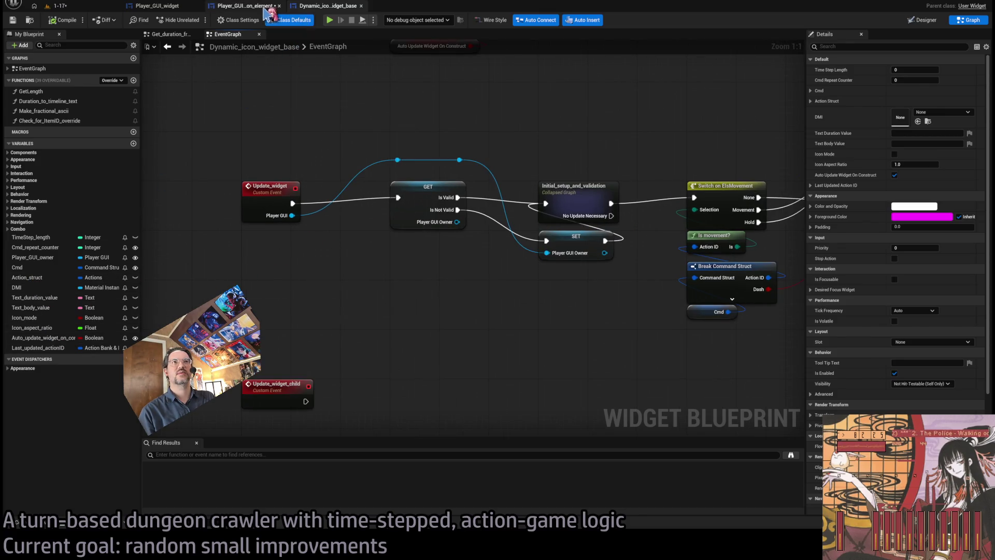
{"action": "left_click", "coordinate": [259, 8]}
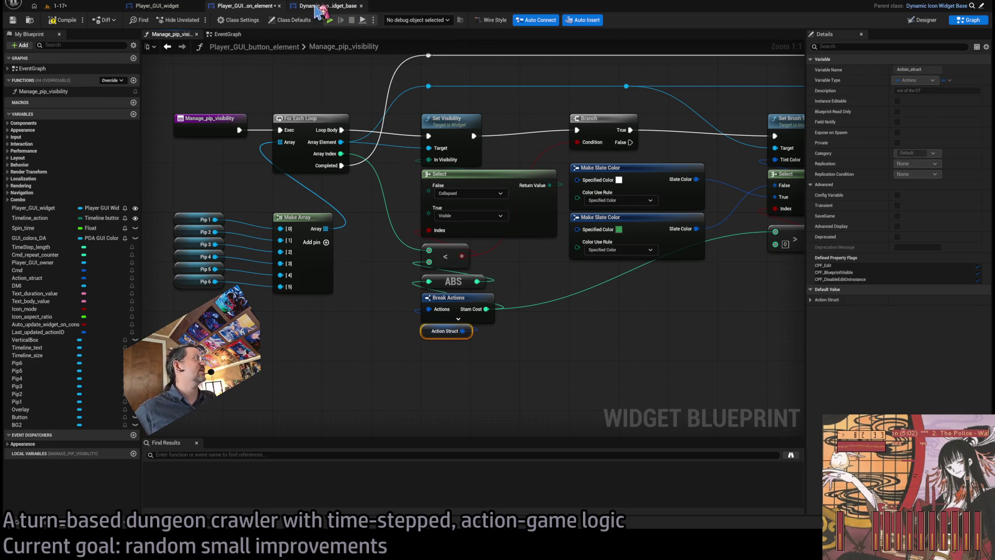
{"action": "left_click", "coordinate": [317, 6]}
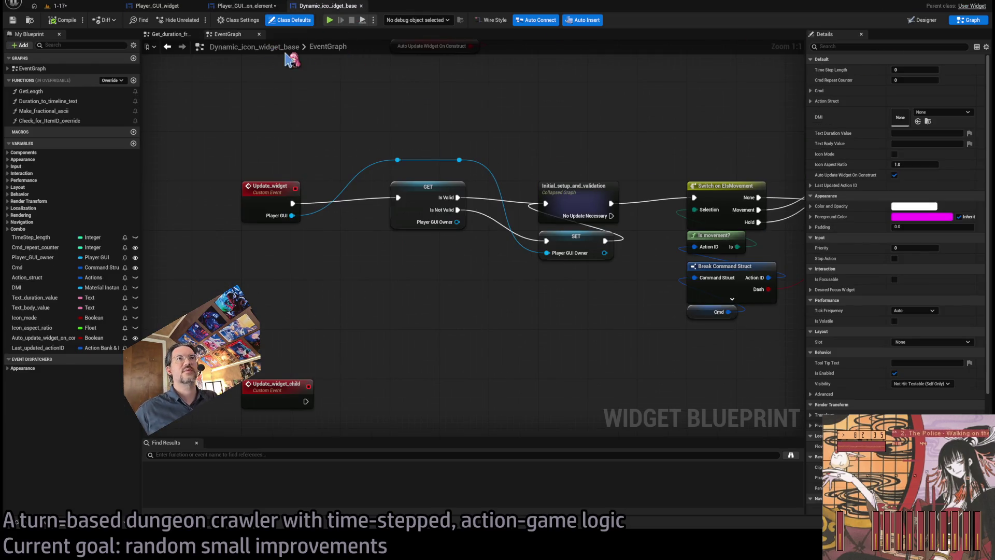
{"action": "left_click", "coordinate": [184, 35]}
{"action": "left_click", "coordinate": [232, 35]}
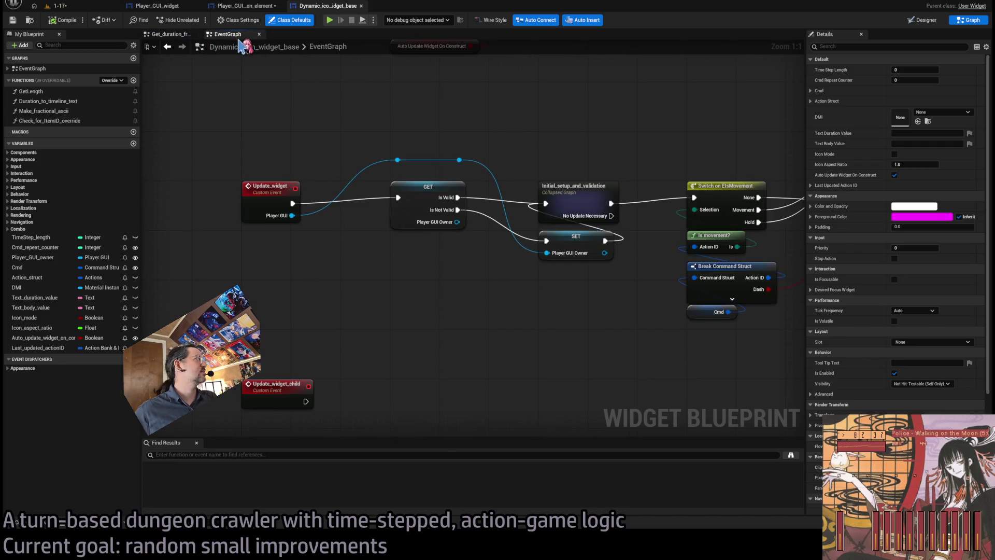
Find all references to the Action Struct variable node.
{"action": "scroll", "coordinate": [432, 156], "scroll_direction": "down", "scroll_amount": 2}
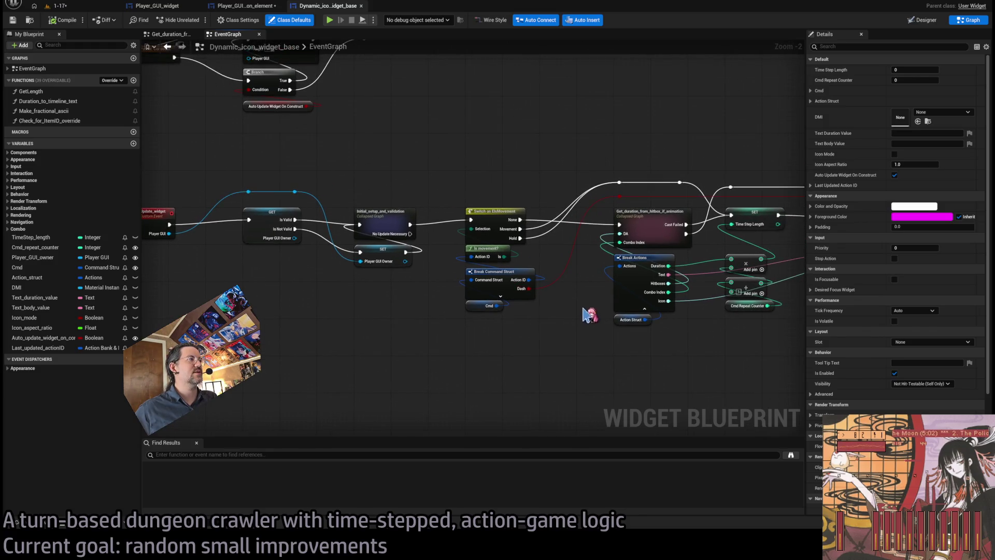
{"action": "left_click_drag", "start_coordinate": [589, 311], "coordinate": [544, 342]}
{"action": "left_click", "coordinate": [530, 327]}
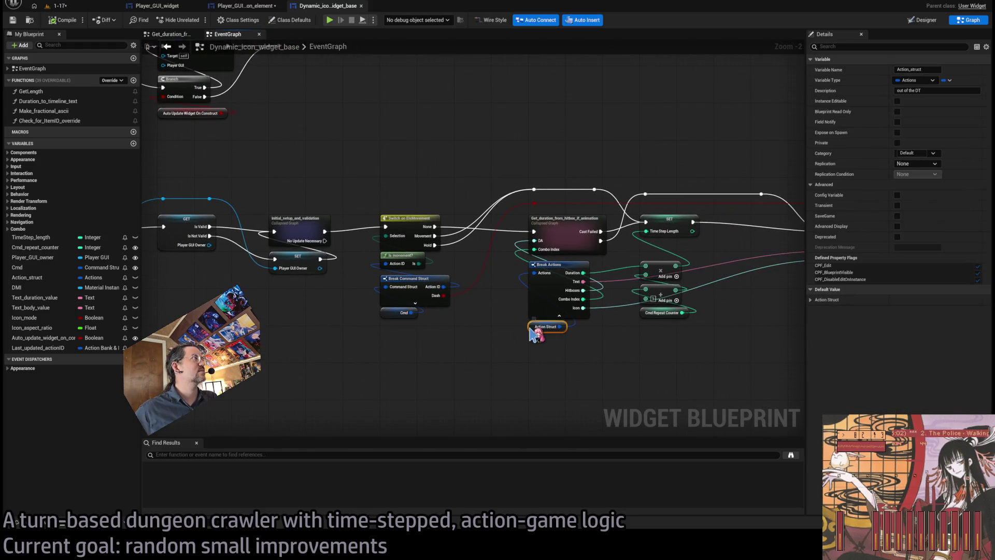
{"action": "key", "text": "shift+alt+f"}
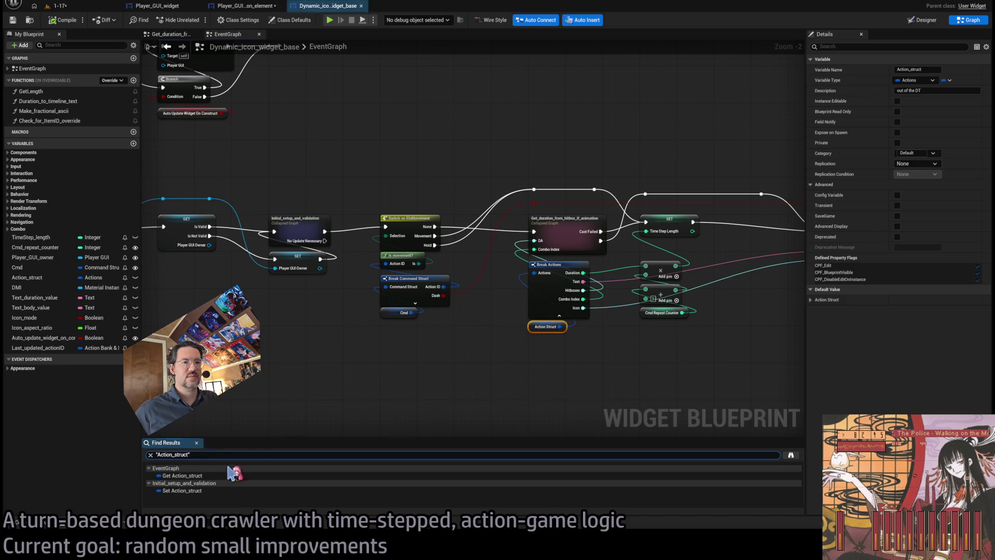
Jump to the Set Action_struct reference and open BP_function_library_GLD's Get_DT_action_by_actionID function.
{"action": "double_click", "coordinate": [182, 490]}
{"action": "mouse_move", "coordinate": [501, 335]}
{"action": "left_mouse_down"}
{"action": "mouse_move", "coordinate": [482, 331]}
{"action": "mouse_move", "coordinate": [571, 290]}
{"action": "mouse_move", "coordinate": [540, 236]}
{"action": "left_mouse_up"}
{"action": "left_click", "coordinate": [535, 230]}
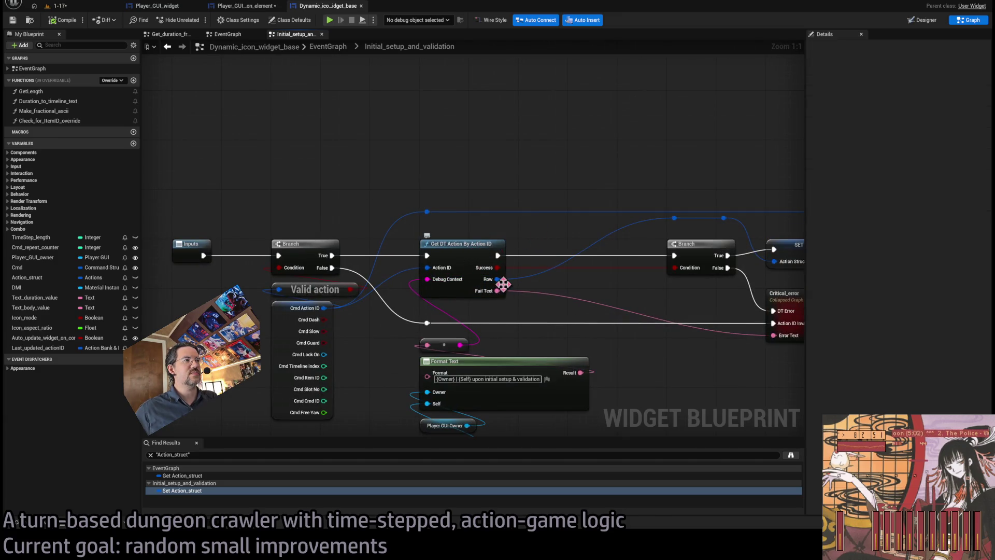
{"action": "left_click_drag", "start_coordinate": [658, 303], "coordinate": [506, 303]}
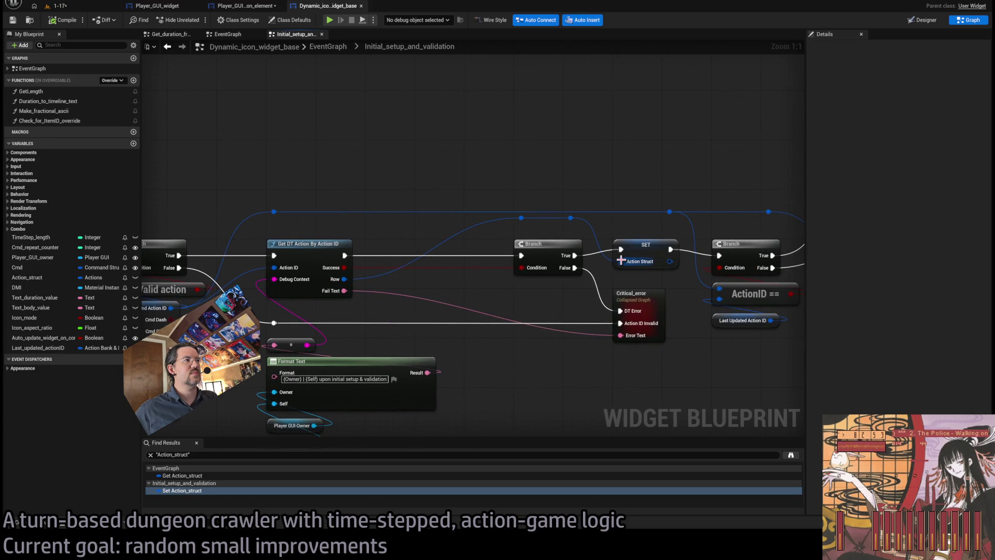
{"action": "left_click_drag", "start_coordinate": [298, 250], "coordinate": [389, 244]}
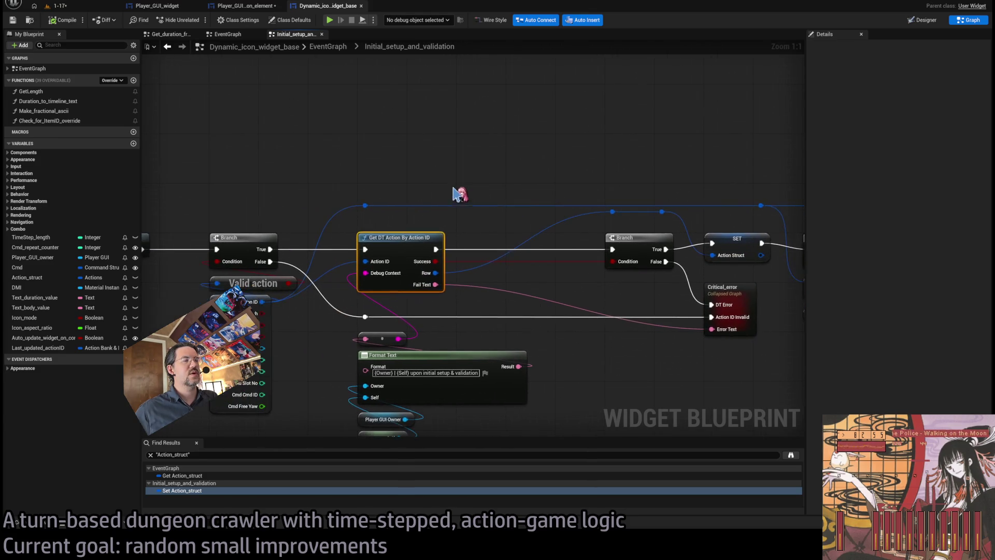
{"action": "double_click", "coordinate": [412, 245]}
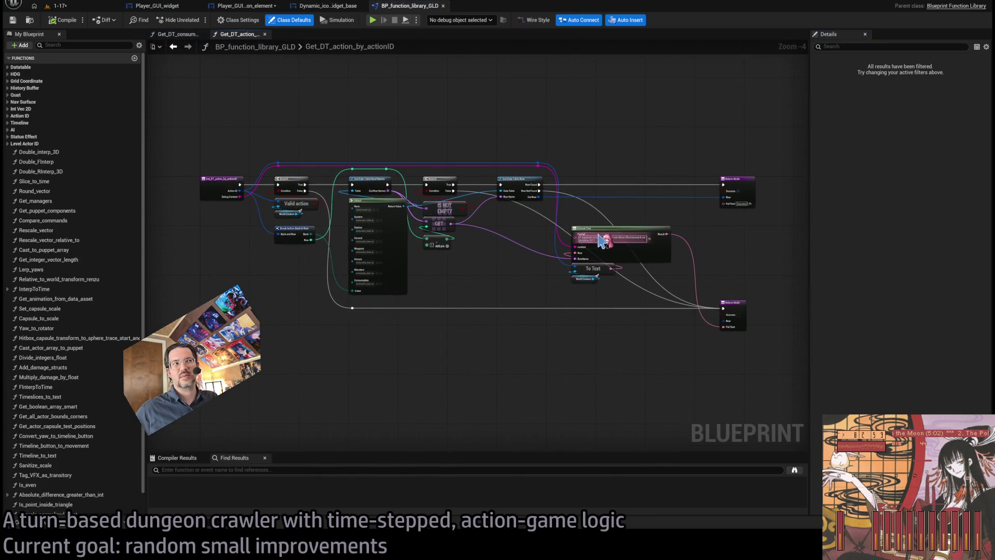
Inspect the Format Text and Return node outputs of Get_DT_action_by_actionID.
{"action": "scroll", "coordinate": [539, 212], "scroll_direction": "up", "scroll_amount": 2}
{"action": "scroll", "coordinate": [311, 228], "scroll_direction": "up", "scroll_amount": 2}
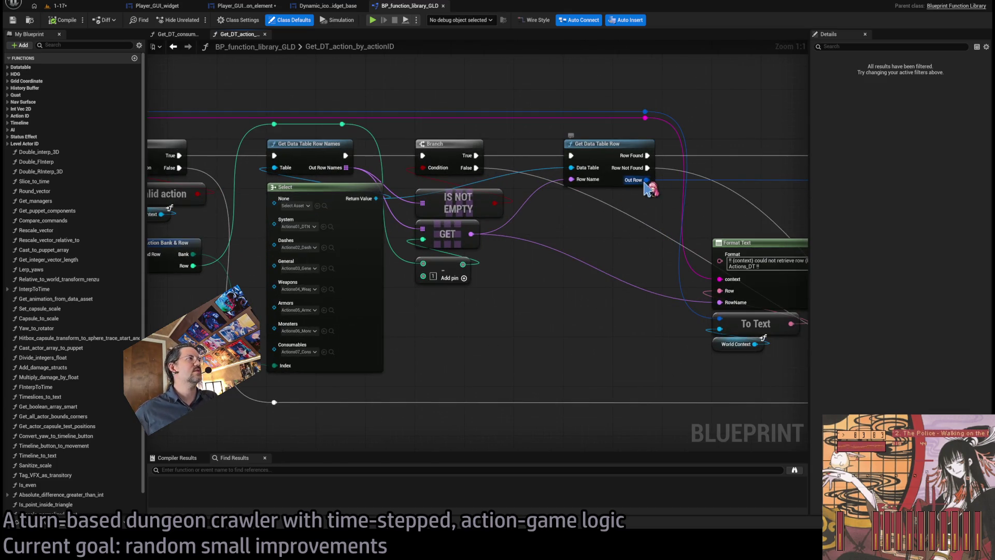
{"action": "left_click_drag", "start_coordinate": [667, 222], "coordinate": [642, 238]}
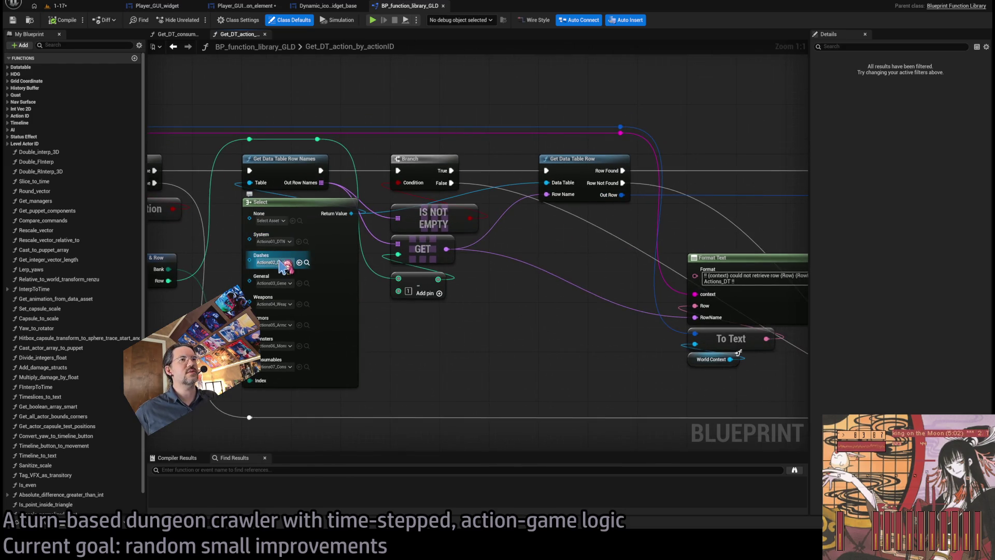
{"action": "left_click_drag", "start_coordinate": [552, 223], "coordinate": [179, 233]}
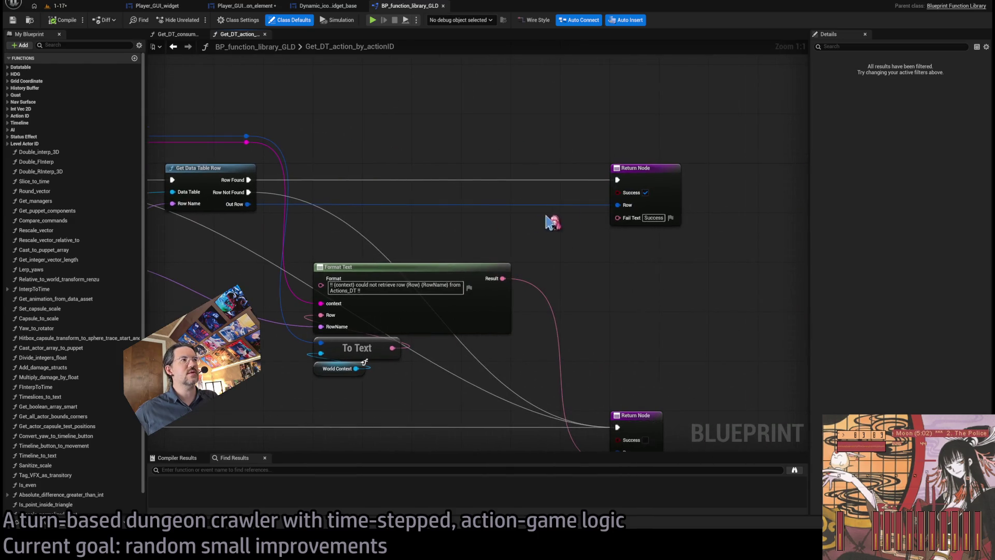
{"action": "left_click", "coordinate": [628, 210]}
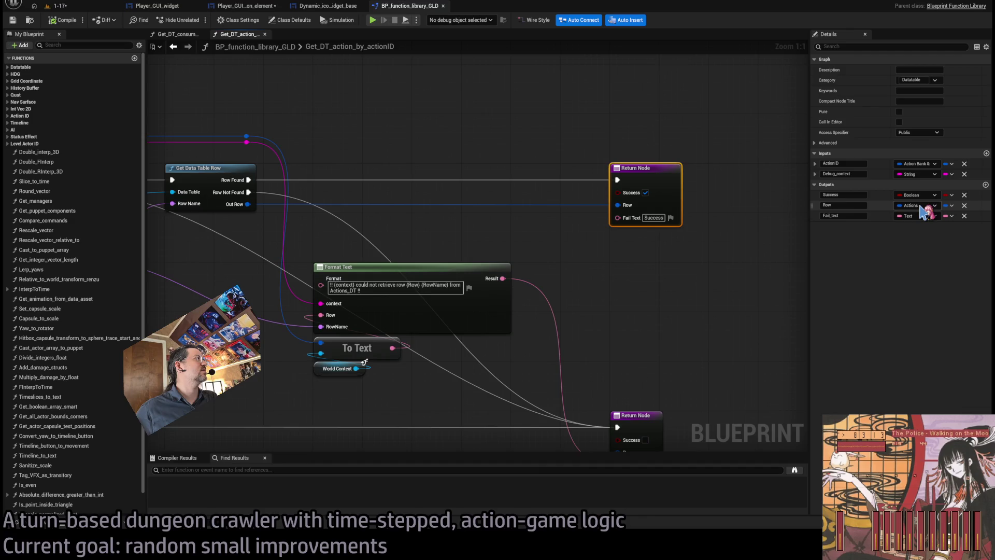
Check the SET Action Struct node, then close Initial_setup_and_validation to view the Update Widget nodes.
{"action": "left_click", "coordinate": [344, 7]}
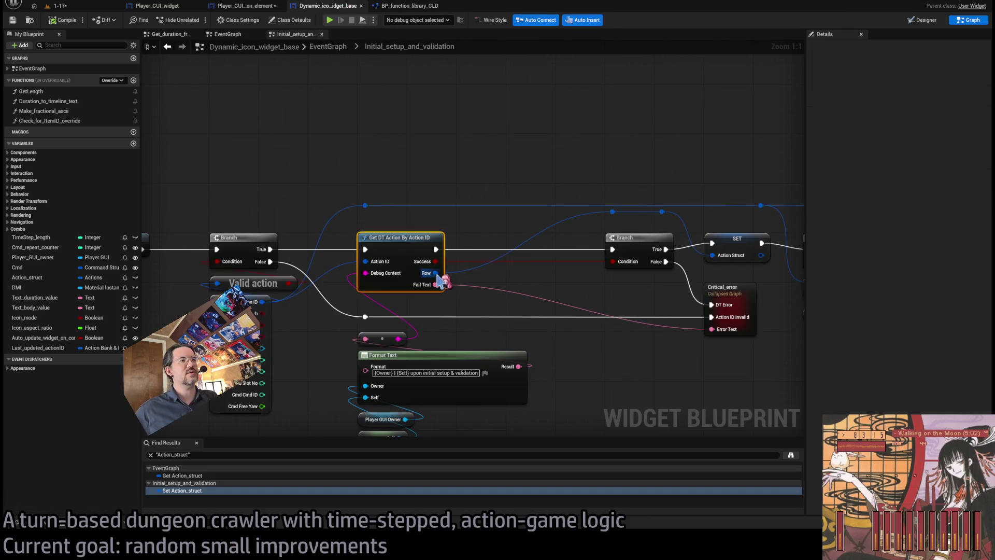
{"action": "left_click_drag", "start_coordinate": [437, 273], "coordinate": [276, 275]}
{"action": "left_click", "coordinate": [581, 238]}
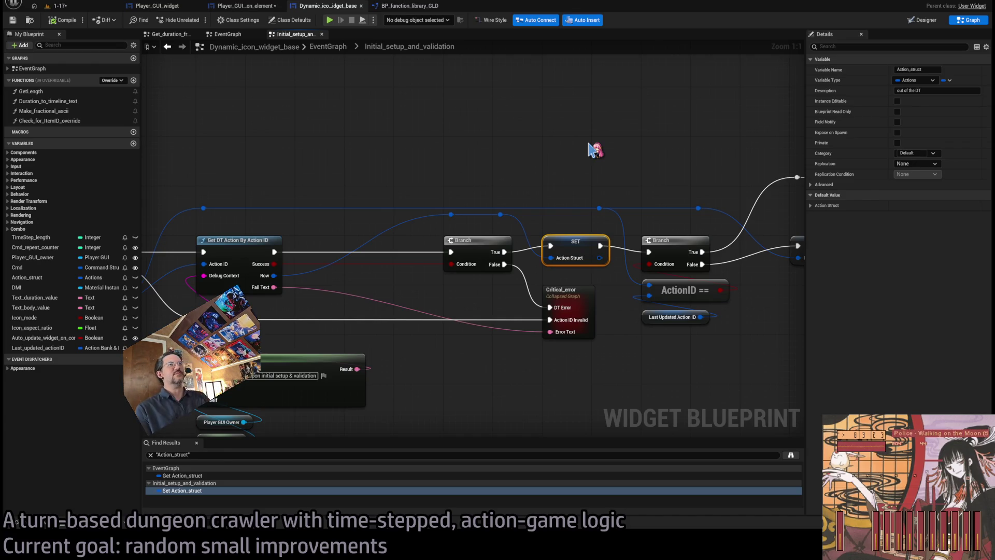
{"action": "middle_click", "coordinate": [286, 37]}
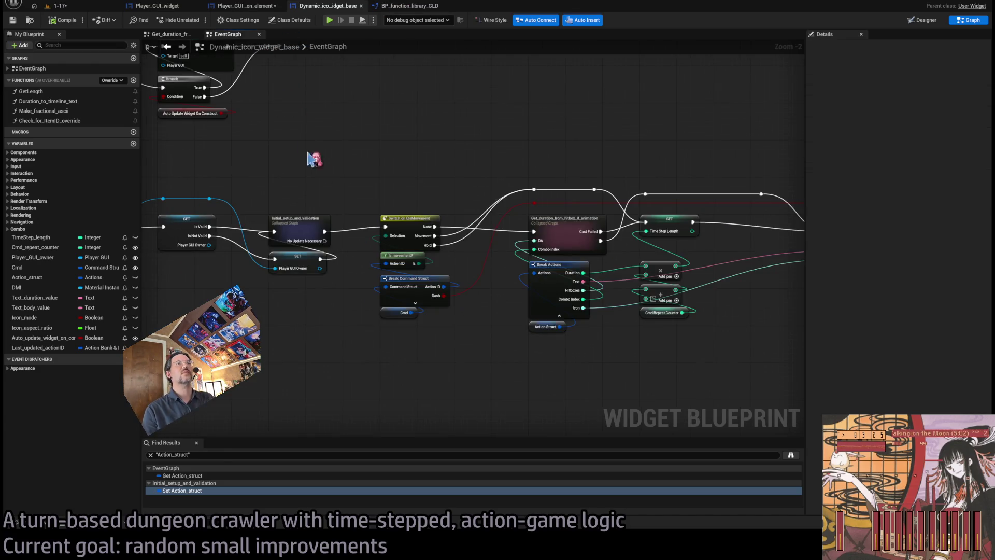
{"action": "scroll", "coordinate": [595, 257], "scroll_direction": "up", "scroll_amount": 3}
{"action": "mouse_move", "coordinate": [597, 292]}
{"action": "left_mouse_down"}
{"action": "mouse_move", "coordinate": [533, 262]}
{"action": "mouse_move", "coordinate": [651, 349]}
{"action": "mouse_move", "coordinate": [582, 404]}
{"action": "left_mouse_up"}
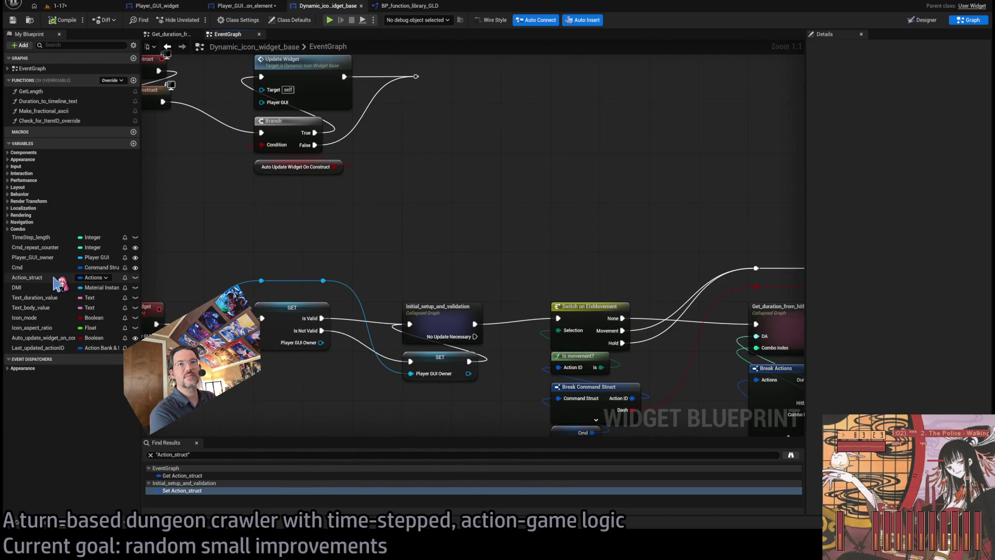
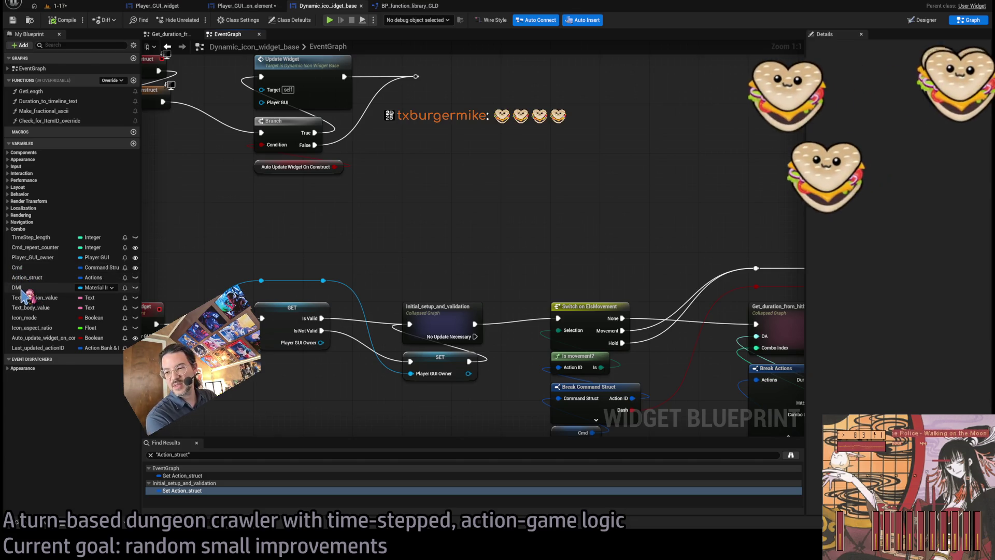
Inspect the Last_updated_actionID and Player_GUI_owner variables, then glance at BP_function_library_GLD.
{"action": "left_click", "coordinate": [44, 348]}
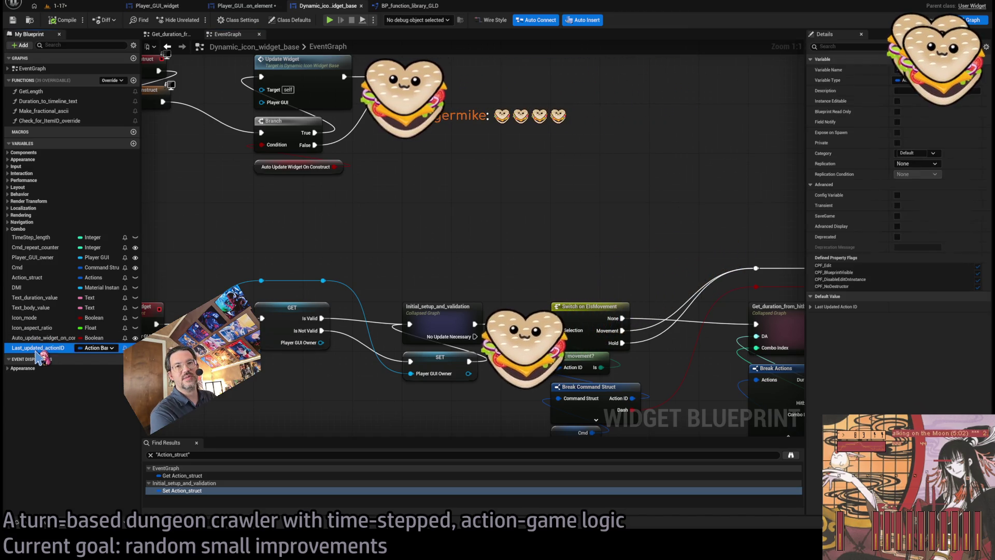
{"action": "left_click", "coordinate": [34, 259]}
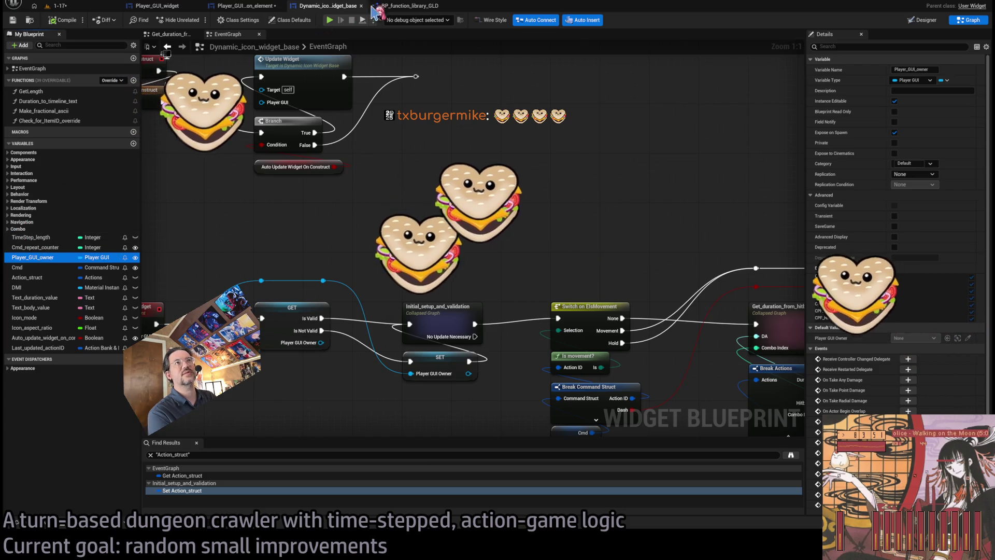
{"action": "left_click", "coordinate": [409, 5]}
{"action": "scroll", "coordinate": [305, 215], "scroll_direction": "up", "scroll_amount": 3}
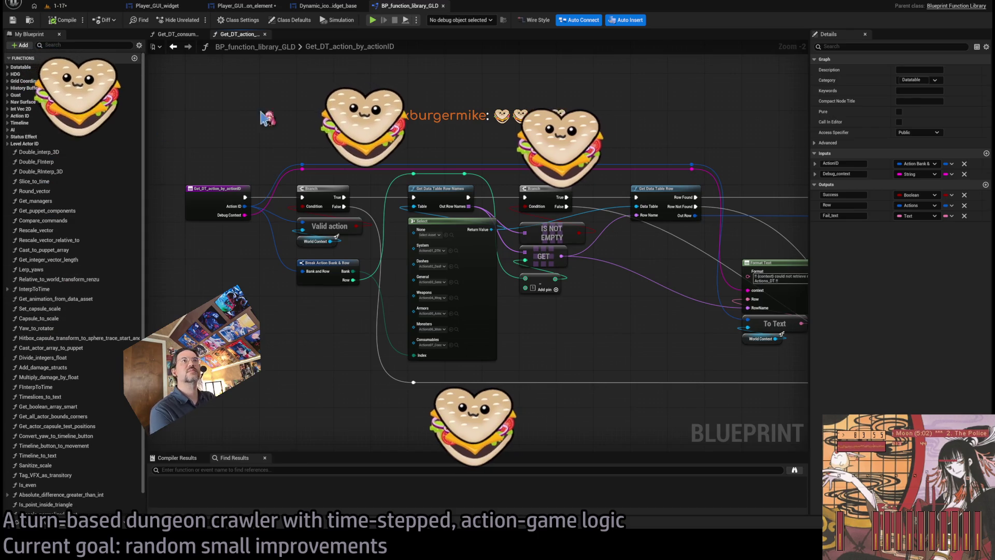
Go back through Dynamic_icon_widget_base to the Player_GUI_button_element's Manage_pip_visibility graph.
{"action": "left_click", "coordinate": [341, 7]}
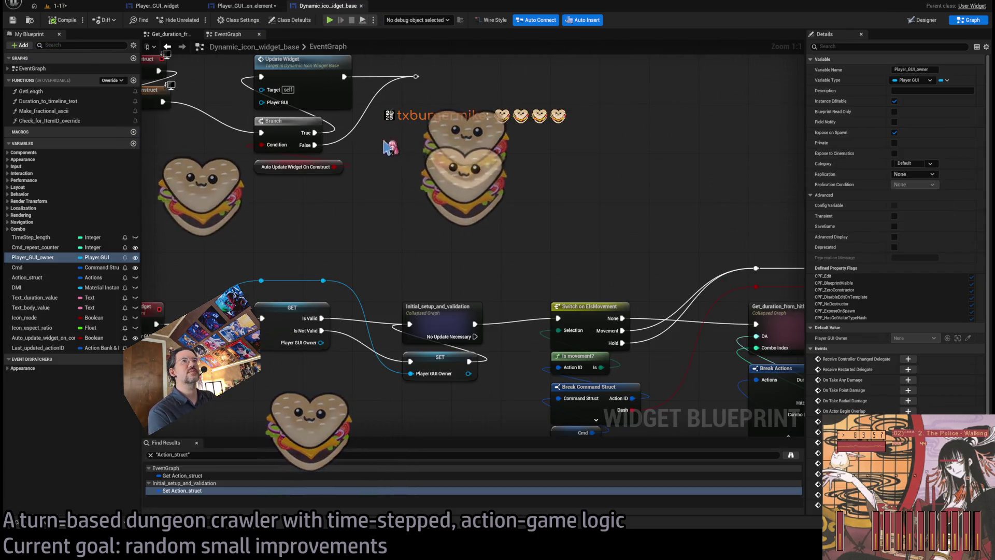
{"action": "left_click", "coordinate": [265, 7]}
{"action": "scroll", "coordinate": [293, 203], "scroll_direction": "down", "scroll_amount": 3}
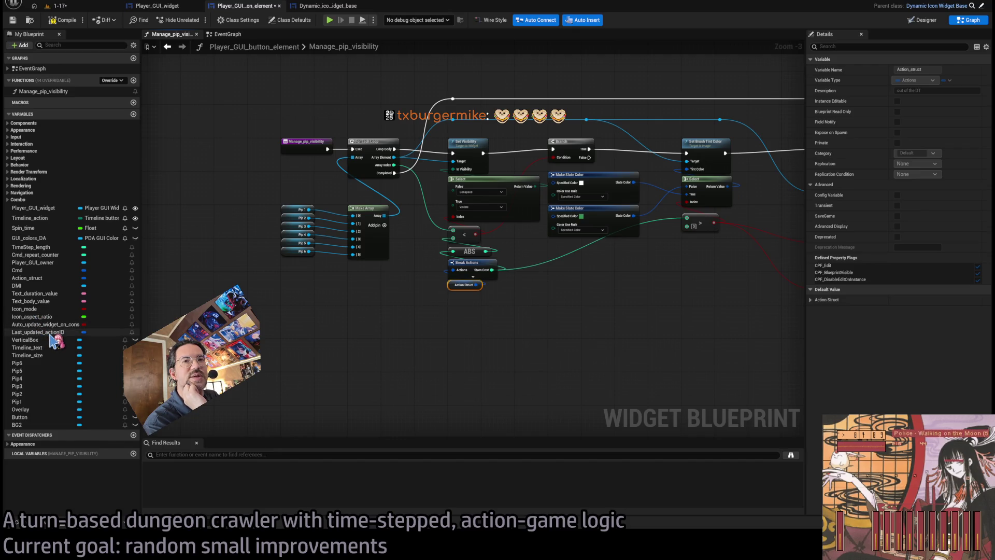
Discard a stray Last Updated Action ID getter, add Integer variable Current_stamina, and compile.
{"action": "left_click_drag", "start_coordinate": [50, 335], "coordinate": [334, 346]}
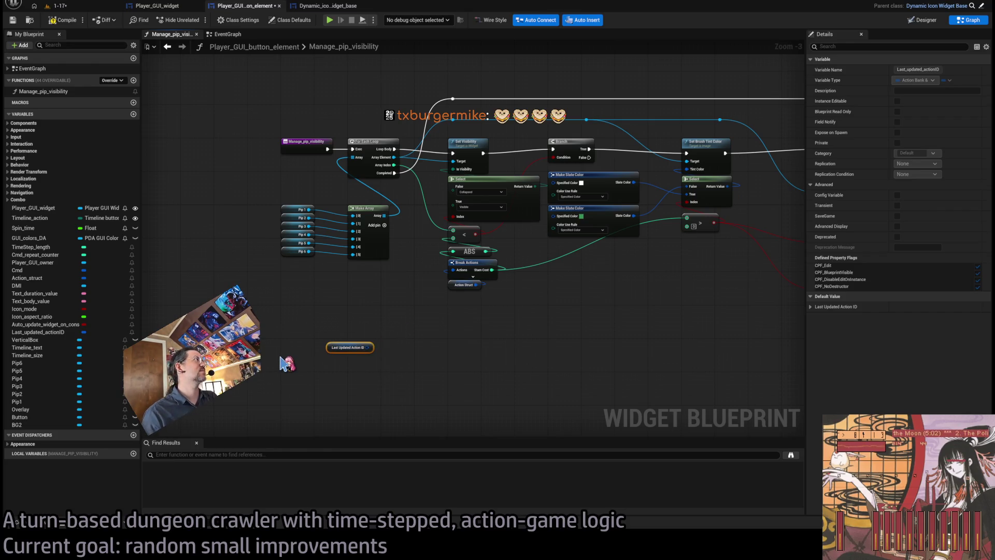
{"action": "key", "text": "Delete"}
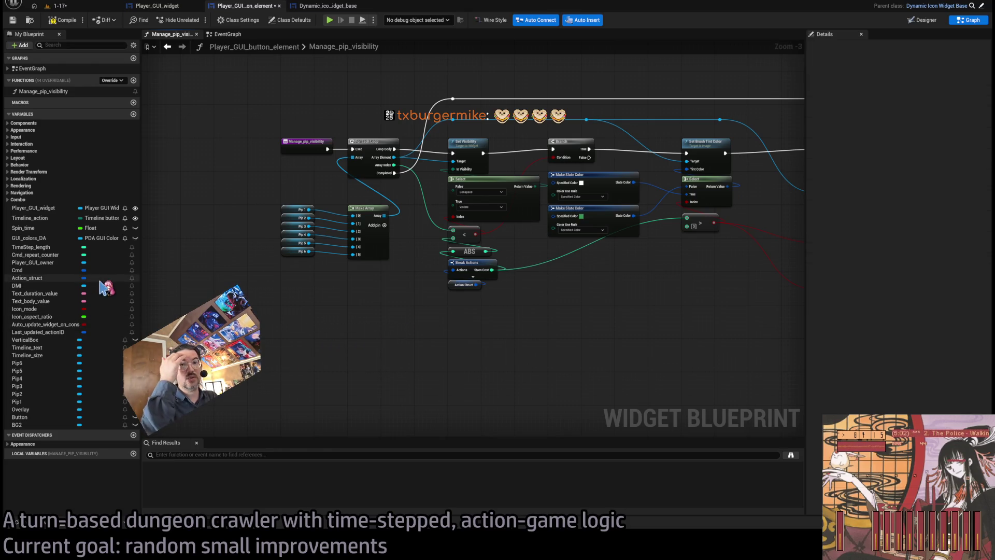
{"action": "left_click", "coordinate": [133, 114]}
{"action": "type", "text": "Current_stamina"}
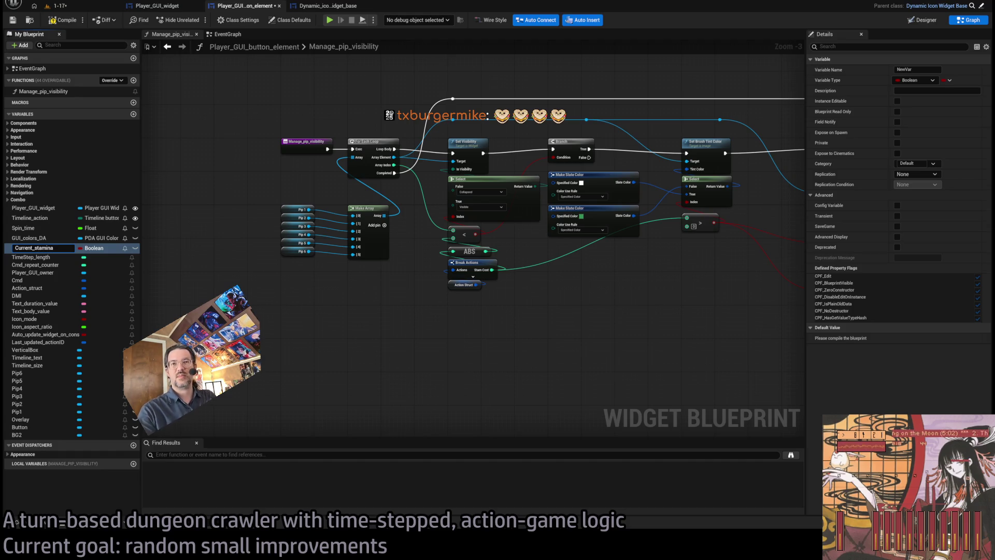
{"action": "key", "text": "Return"}
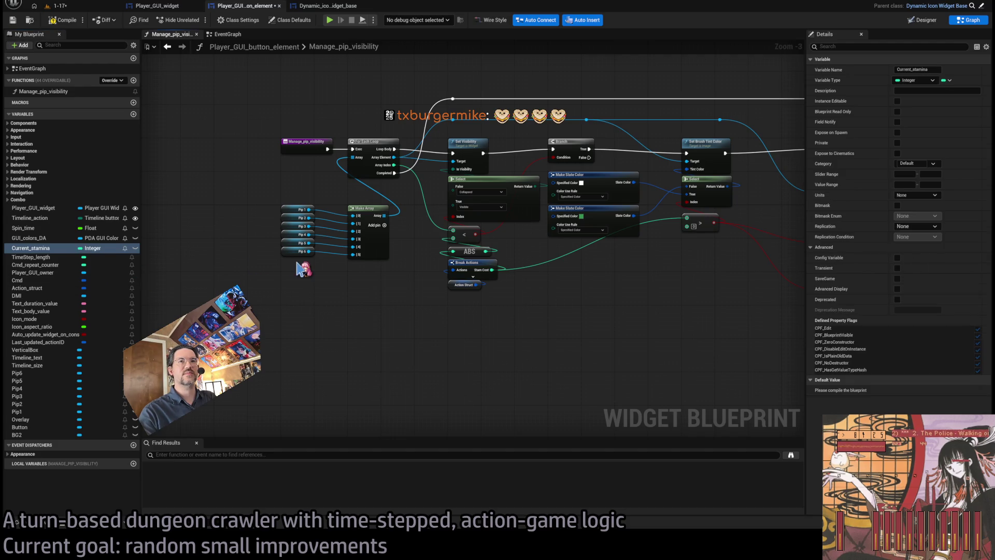
{"action": "left_click", "coordinate": [65, 20]}
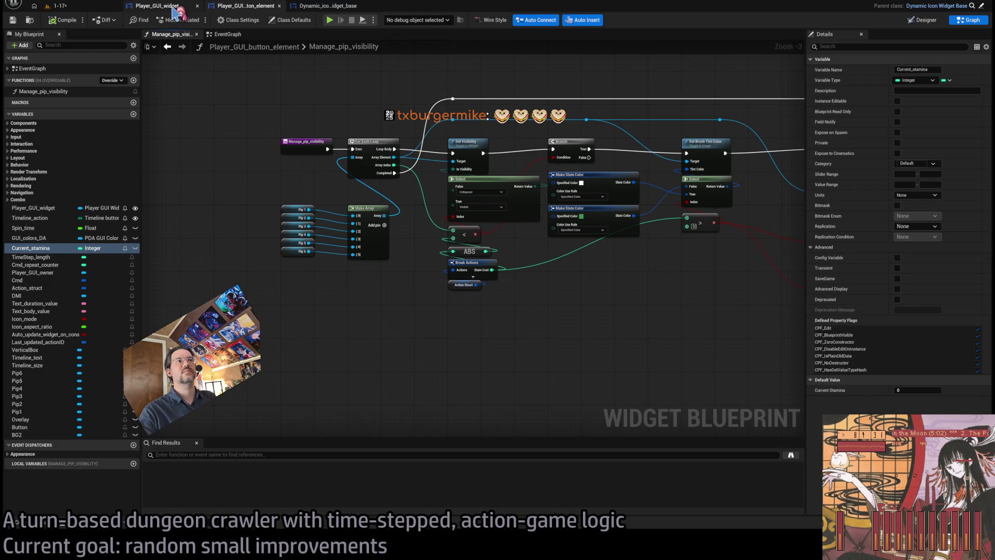
{"action": "scroll", "coordinate": [571, 226], "scroll_direction": "up", "scroll_amount": 3}
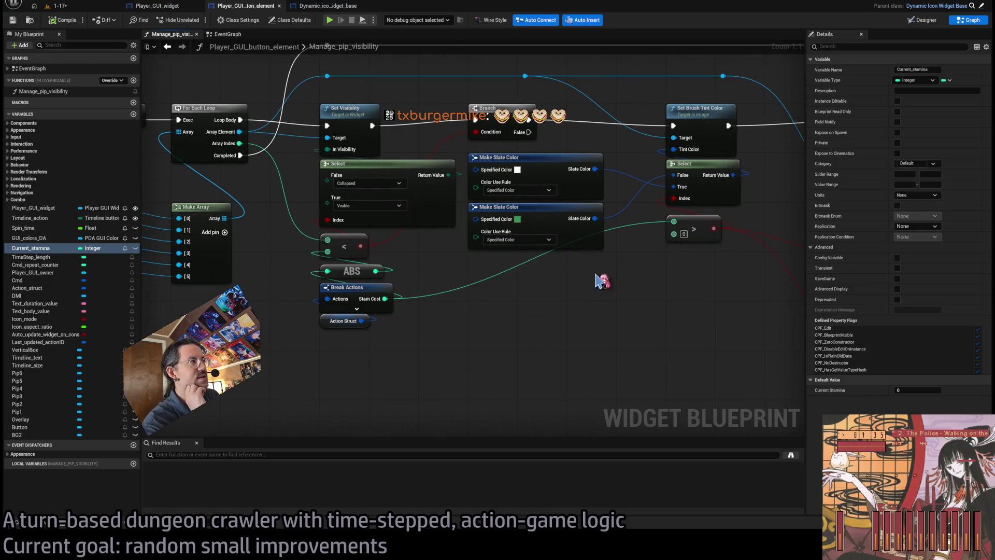
{"action": "scroll", "coordinate": [600, 280], "scroll_direction": "down", "scroll_amount": 1}
{"action": "scroll", "coordinate": [561, 260], "scroll_direction": "up", "scroll_amount": 1}
{"action": "left_click_drag", "start_coordinate": [649, 301], "coordinate": [531, 295]}
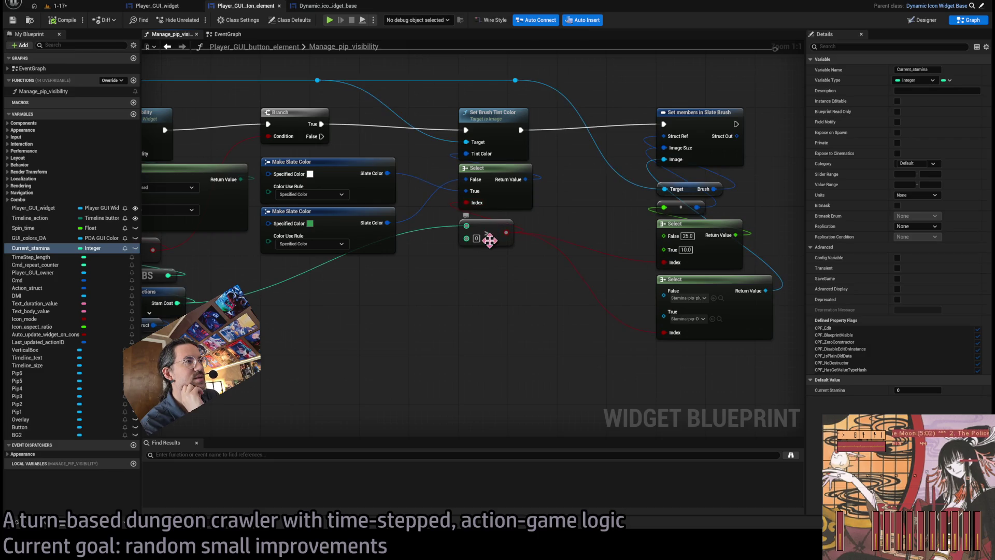
{"action": "left_click_drag", "start_coordinate": [433, 216], "coordinate": [461, 223]}
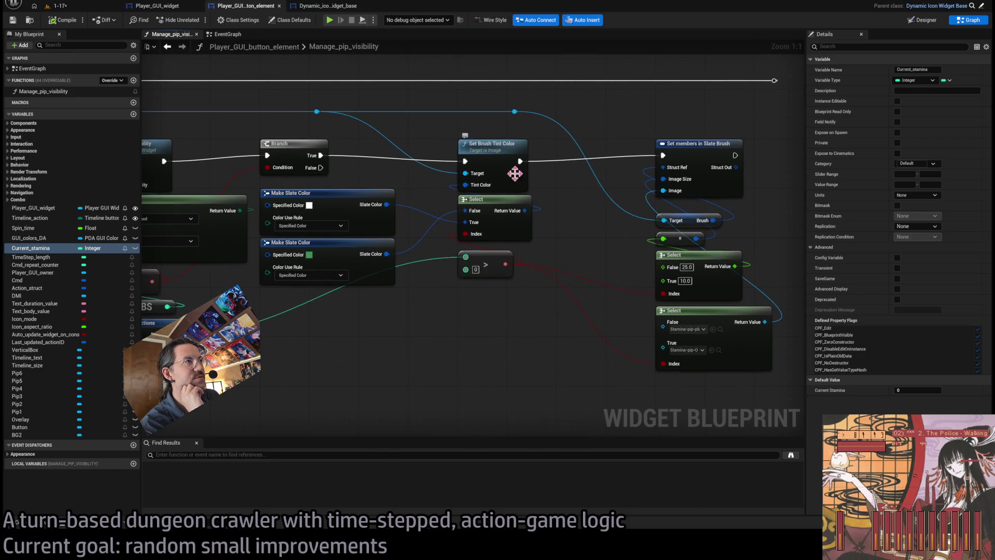
{"action": "mouse_move", "coordinate": [515, 173]}
{"action": "left_mouse_down"}
{"action": "mouse_move", "coordinate": [557, 212]}
{"action": "mouse_move", "coordinate": [511, 211]}
{"action": "mouse_move", "coordinate": [559, 244]}
{"action": "left_mouse_up"}
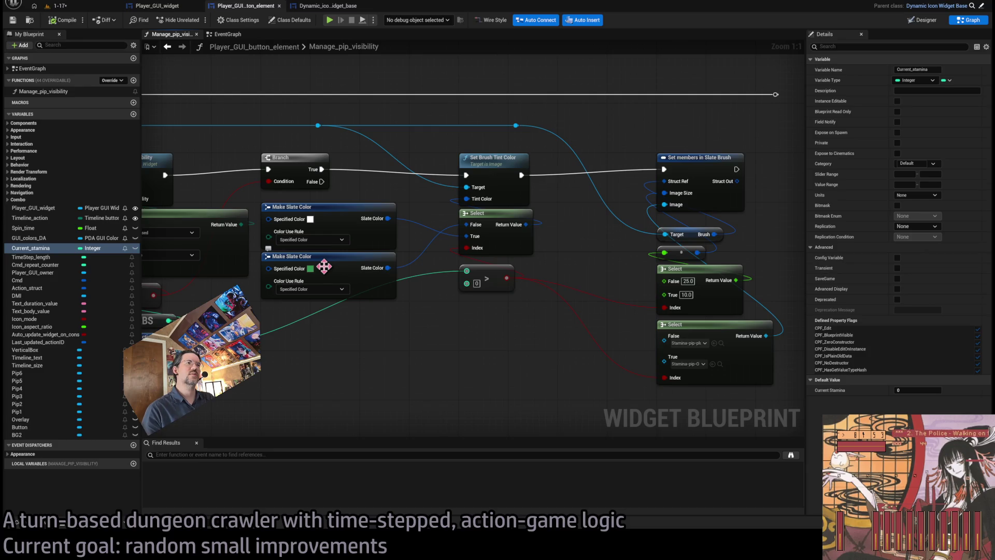
{"action": "left_click_drag", "start_coordinate": [738, 331], "coordinate": [617, 334]}
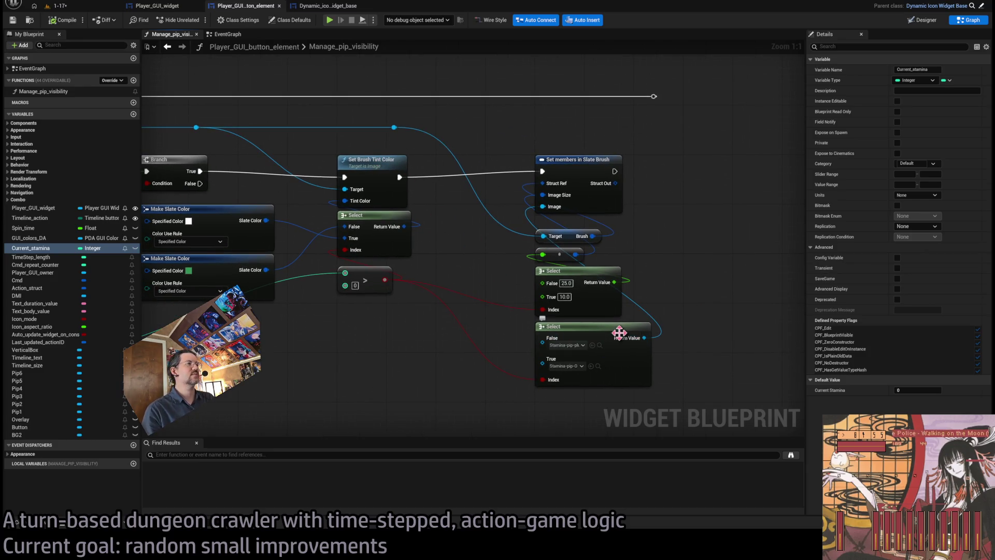
{"action": "mouse_move", "coordinate": [473, 239]}
{"action": "left_mouse_down"}
{"action": "mouse_move", "coordinate": [582, 251]}
{"action": "mouse_move", "coordinate": [660, 277]}
{"action": "mouse_move", "coordinate": [566, 212]}
{"action": "mouse_move", "coordinate": [501, 207]}
{"action": "left_mouse_up"}
{"action": "left_click_drag", "start_coordinate": [669, 218], "coordinate": [623, 208]}
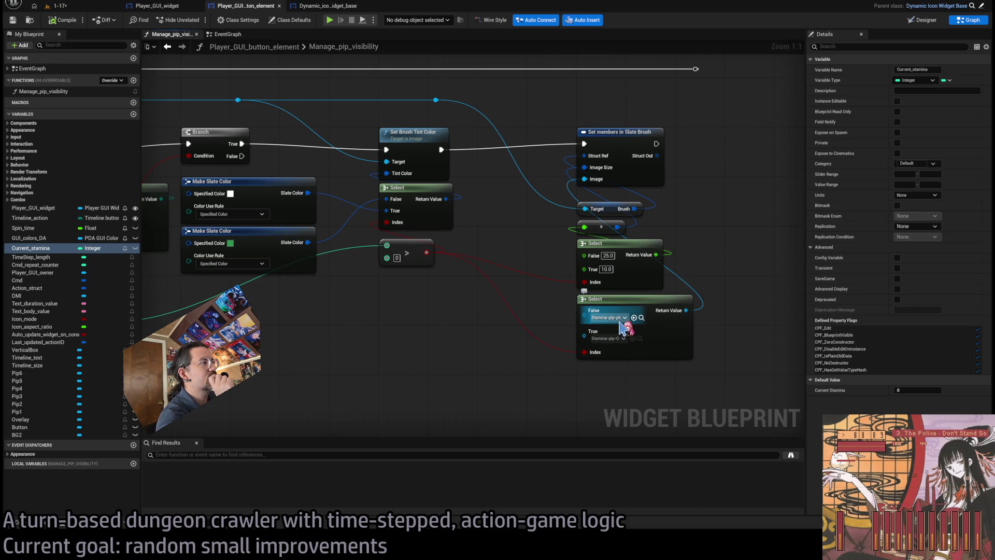
{"action": "scroll", "coordinate": [564, 259], "scroll_direction": "down", "scroll_amount": 3}
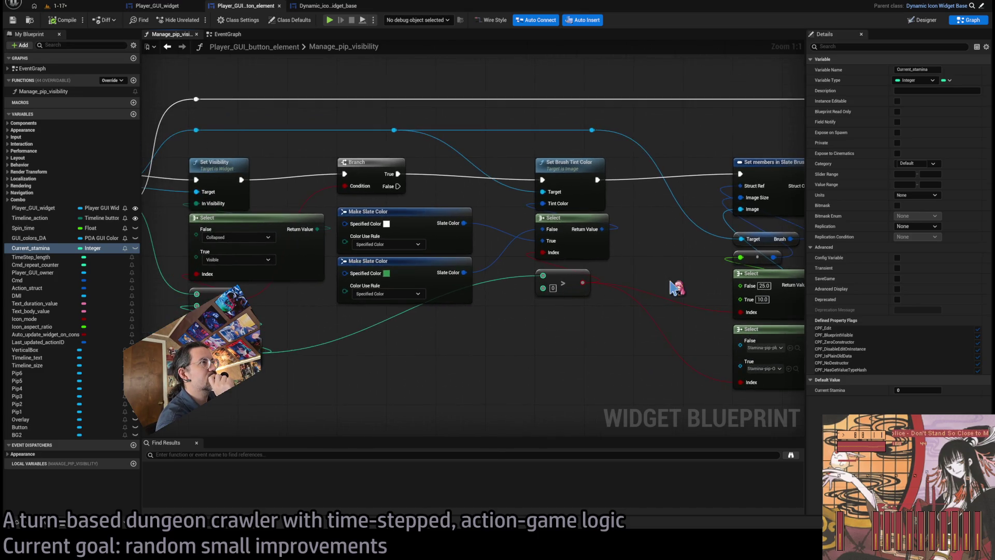
{"action": "scroll", "coordinate": [467, 189], "scroll_direction": "up", "scroll_amount": 2}
{"action": "left_click_drag", "start_coordinate": [469, 195], "coordinate": [446, 195]}
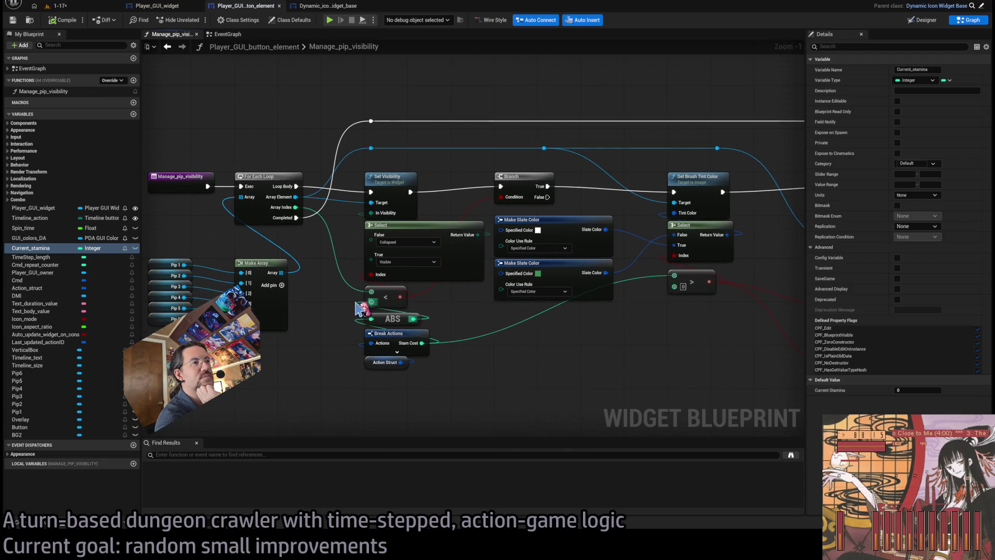
{"action": "left_click_drag", "start_coordinate": [324, 231], "coordinate": [358, 222]}
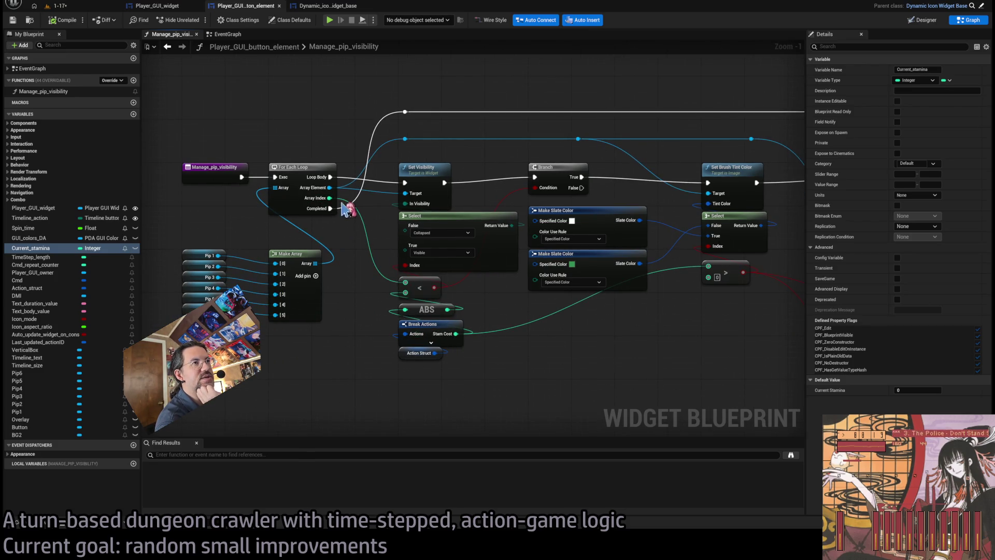
{"action": "left_click_drag", "start_coordinate": [358, 285], "coordinate": [415, 289]}
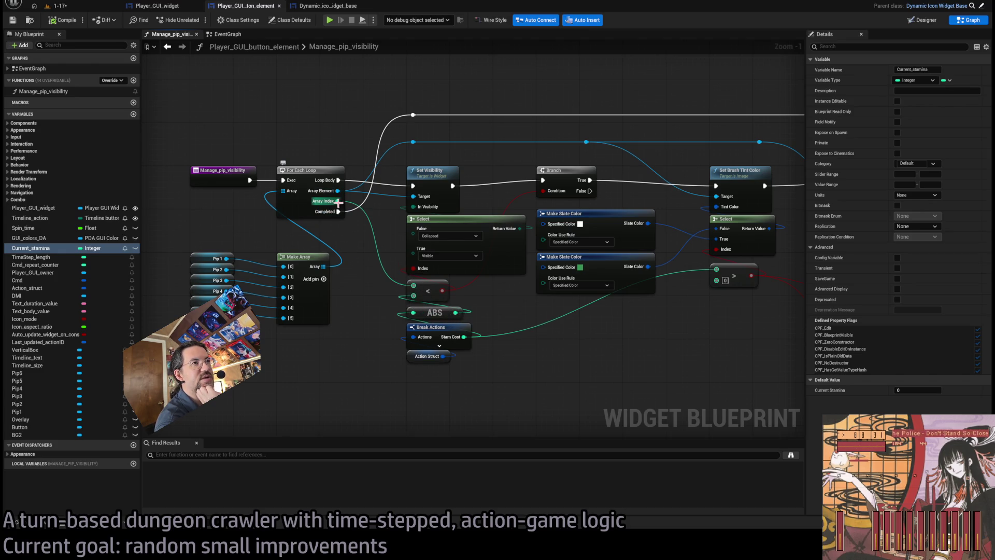
{"action": "scroll", "coordinate": [499, 312], "scroll_direction": "up", "scroll_amount": 1}
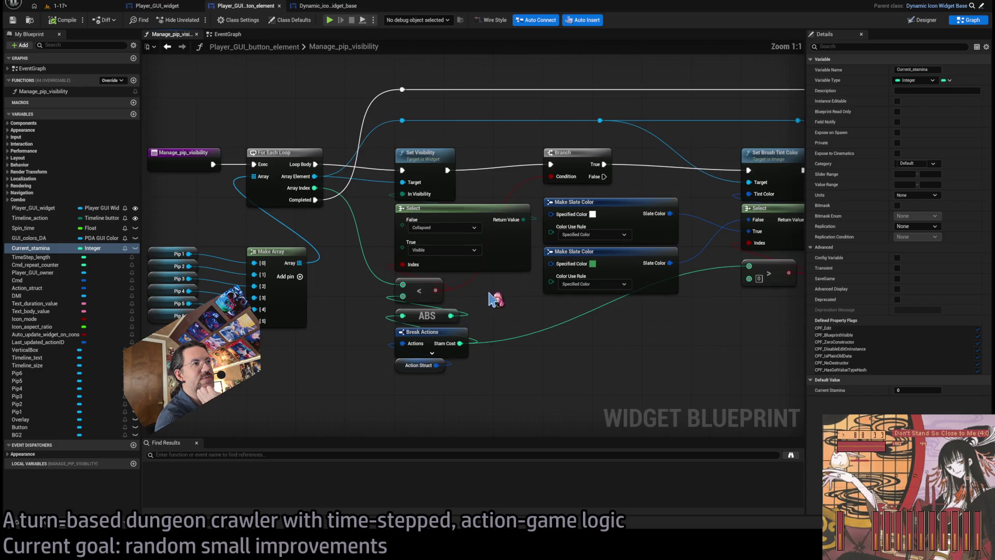
{"action": "left_click_drag", "start_coordinate": [349, 252], "coordinate": [372, 232]}
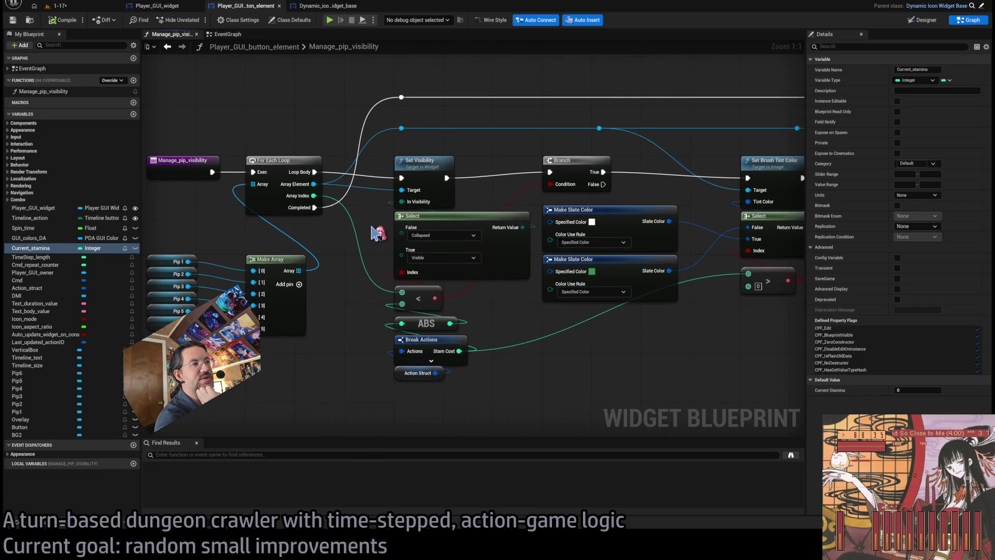
{"action": "left_click_drag", "start_coordinate": [313, 195], "coordinate": [360, 249]}
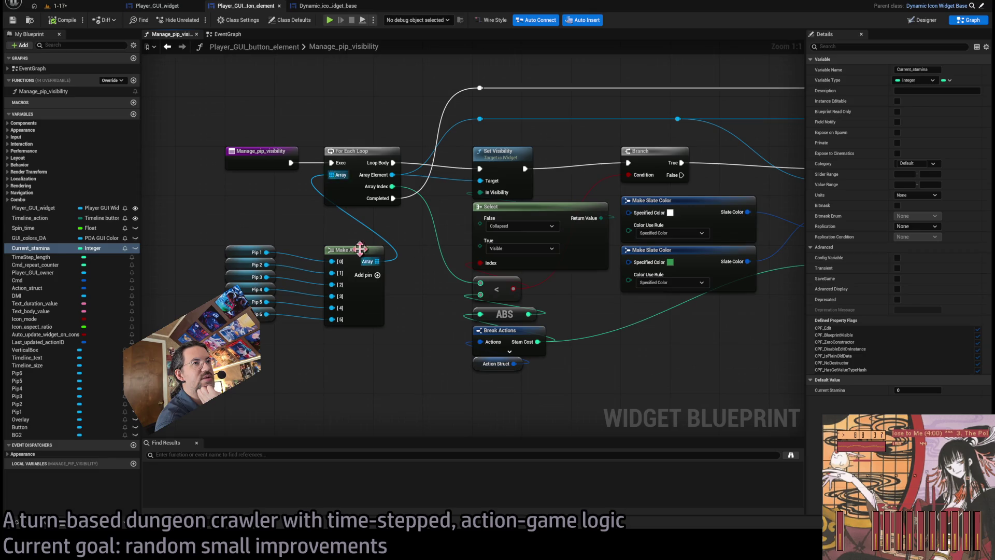
{"action": "left_click", "coordinate": [252, 239]}
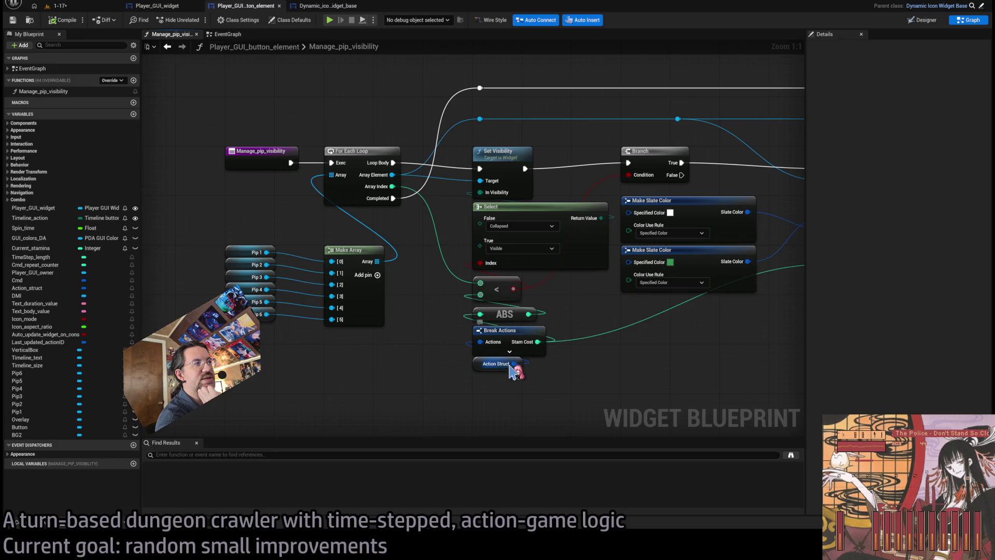
{"action": "left_click_drag", "start_coordinate": [528, 314], "coordinate": [504, 351]}
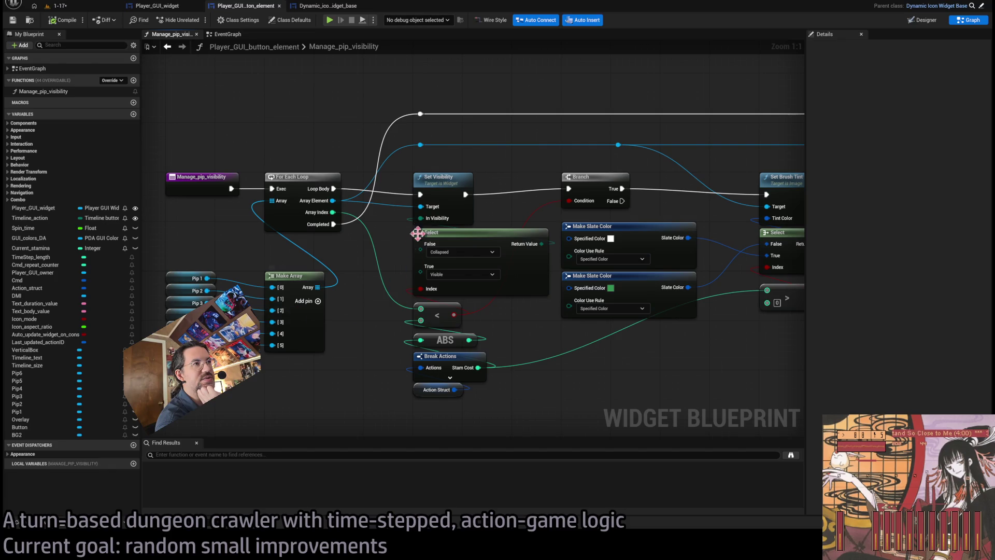
{"action": "left_click_drag", "start_coordinate": [418, 234], "coordinate": [371, 256]}
{"action": "scroll", "coordinate": [487, 348], "scroll_direction": "down", "scroll_amount": 1}
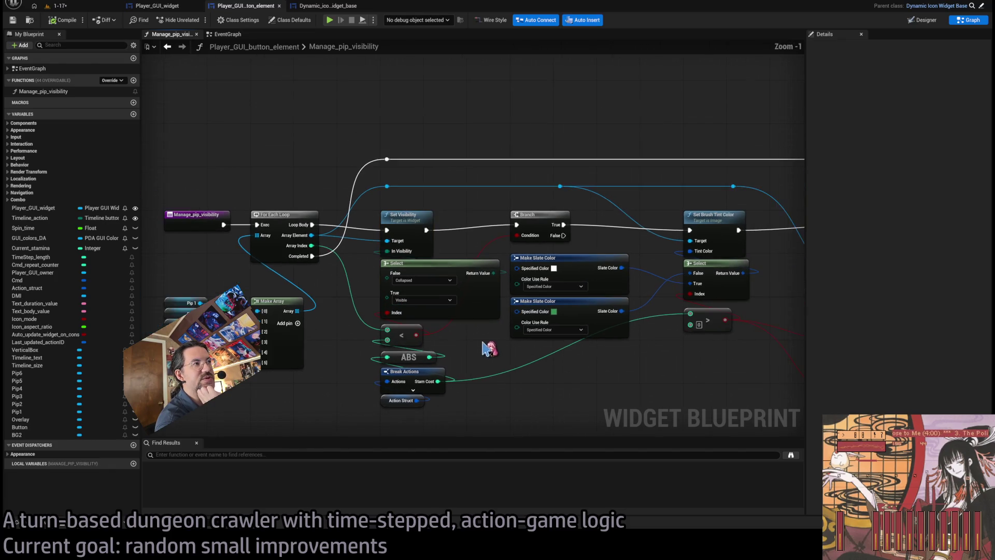
{"action": "left_click_drag", "start_coordinate": [487, 348], "coordinate": [414, 330]}
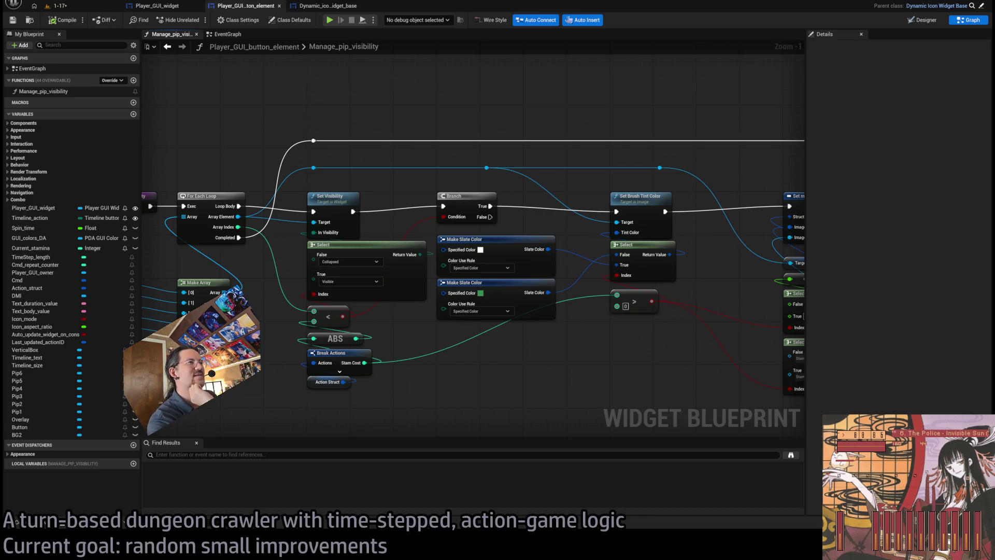
{"action": "scroll", "coordinate": [516, 249], "scroll_direction": "up", "scroll_amount": 1}
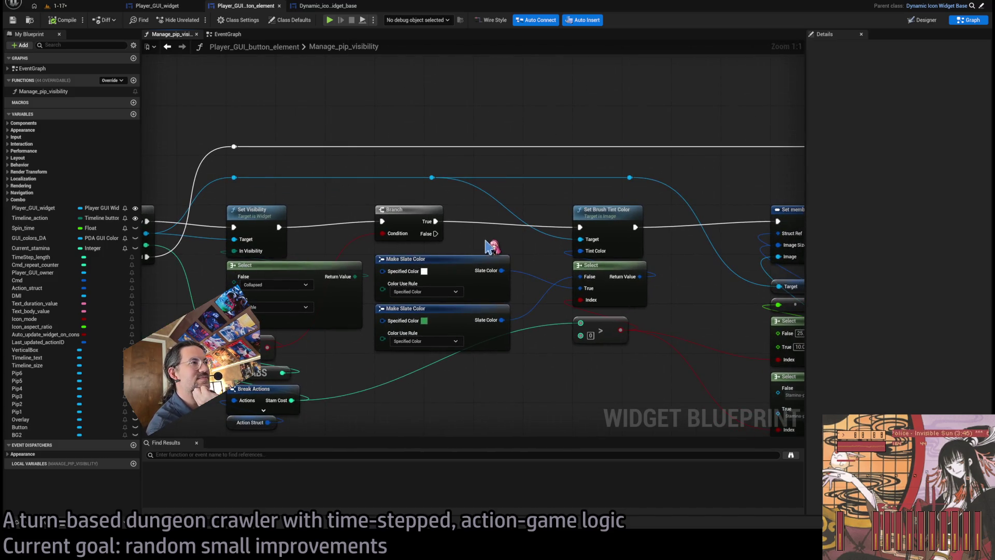
Rearrange the white and green Make Slate Color nodes in the graph.
{"action": "left_click_drag", "start_coordinate": [428, 264], "coordinate": [428, 363]}
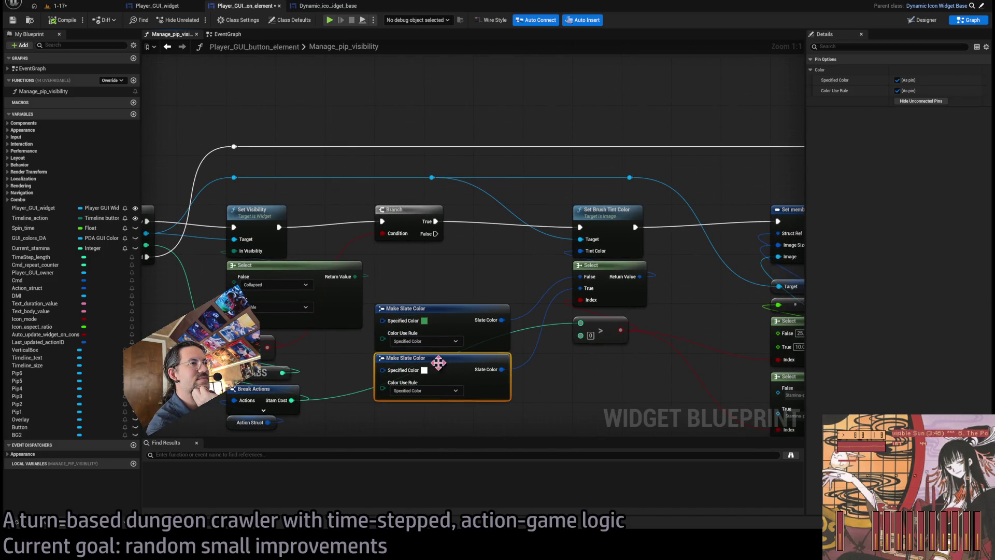
{"action": "left_click_drag", "start_coordinate": [441, 276], "coordinate": [448, 394]}
{"action": "left_click_drag", "start_coordinate": [451, 386], "coordinate": [451, 337]}
{"action": "left_click", "coordinate": [482, 404]}
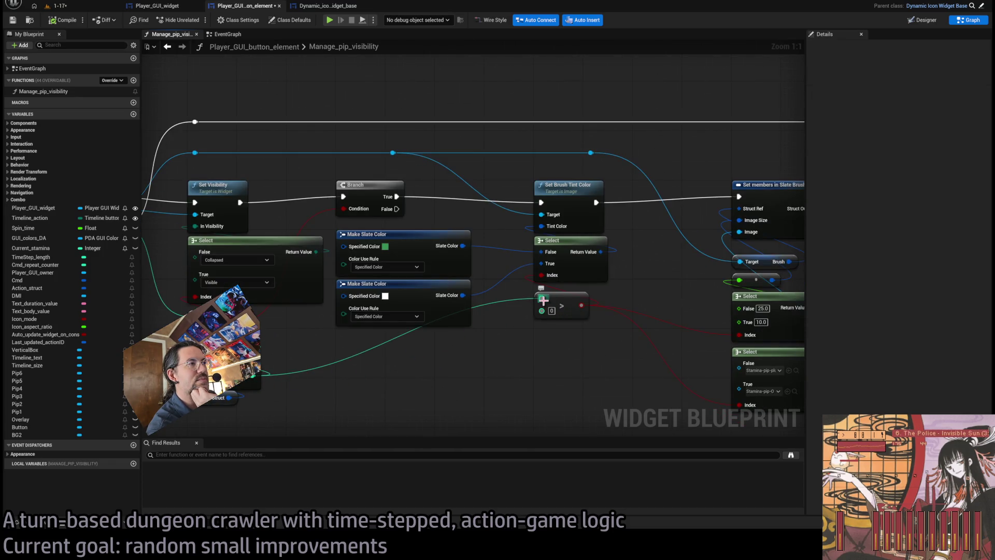
Place a Current Stamina getter node near the Manage_pip_visibility entry and For Each Loop.
{"action": "scroll", "coordinate": [544, 300], "scroll_direction": "down", "scroll_amount": 1}
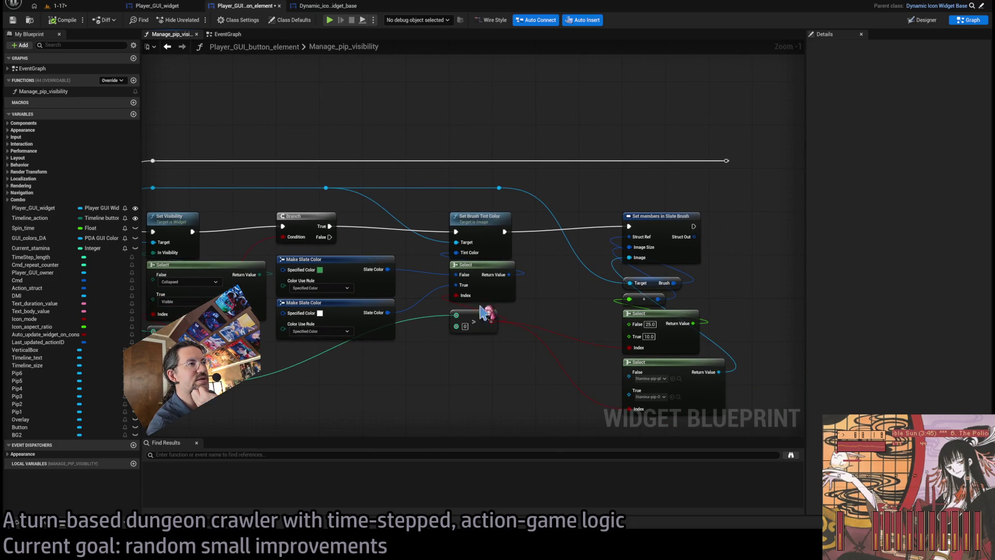
{"action": "left_click_drag", "start_coordinate": [378, 365], "coordinate": [444, 368]}
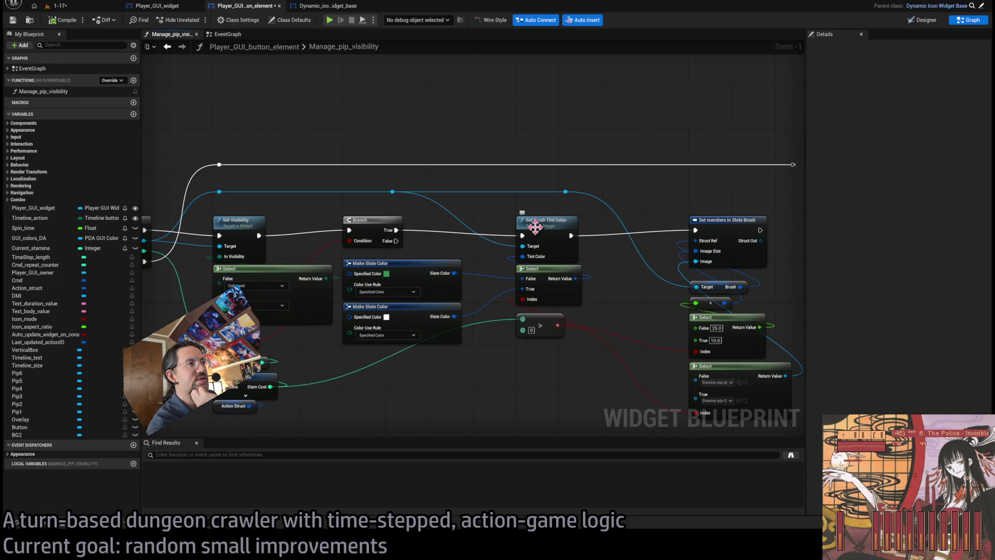
{"action": "left_click_drag", "start_coordinate": [521, 312], "coordinate": [575, 283]}
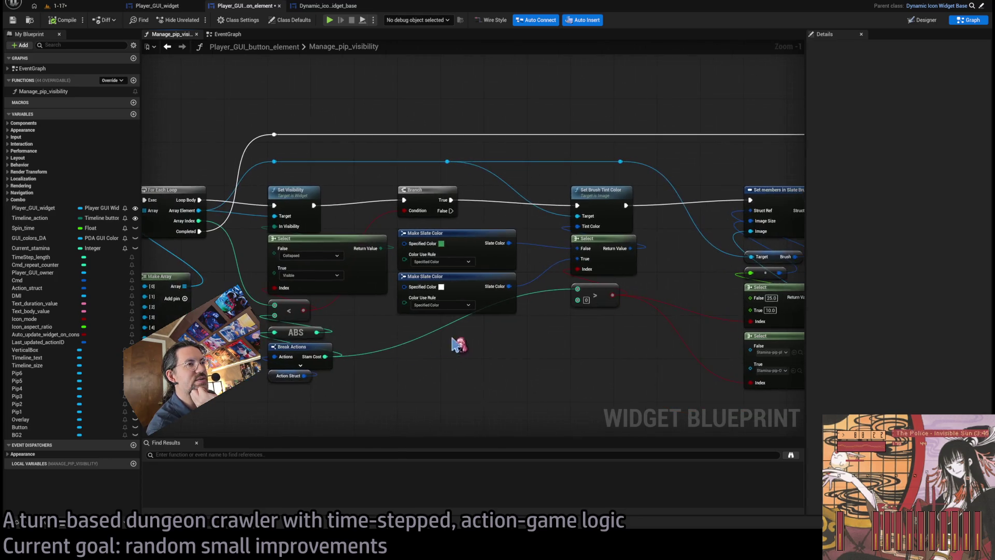
{"action": "left_click_drag", "start_coordinate": [377, 377], "coordinate": [472, 364]}
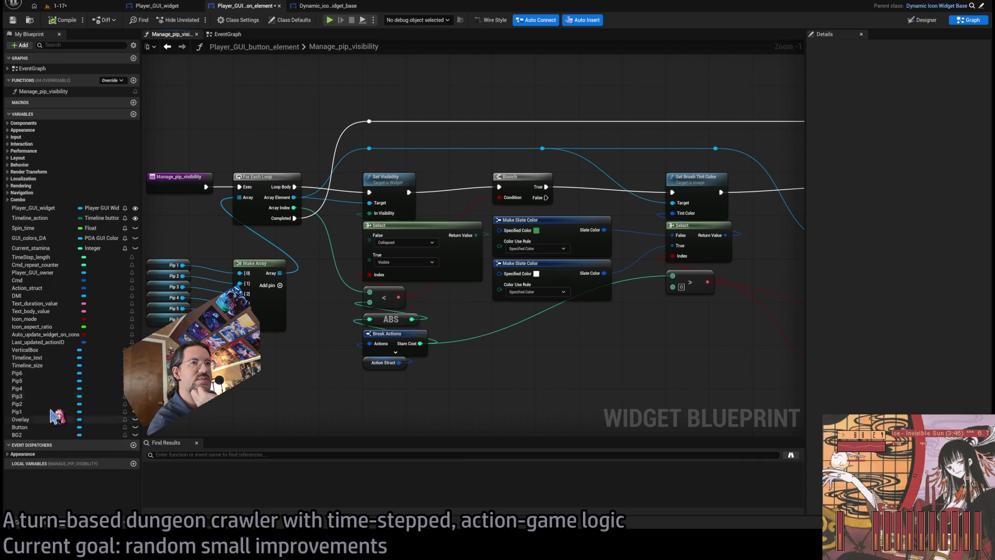
{"action": "left_click", "coordinate": [39, 248]}
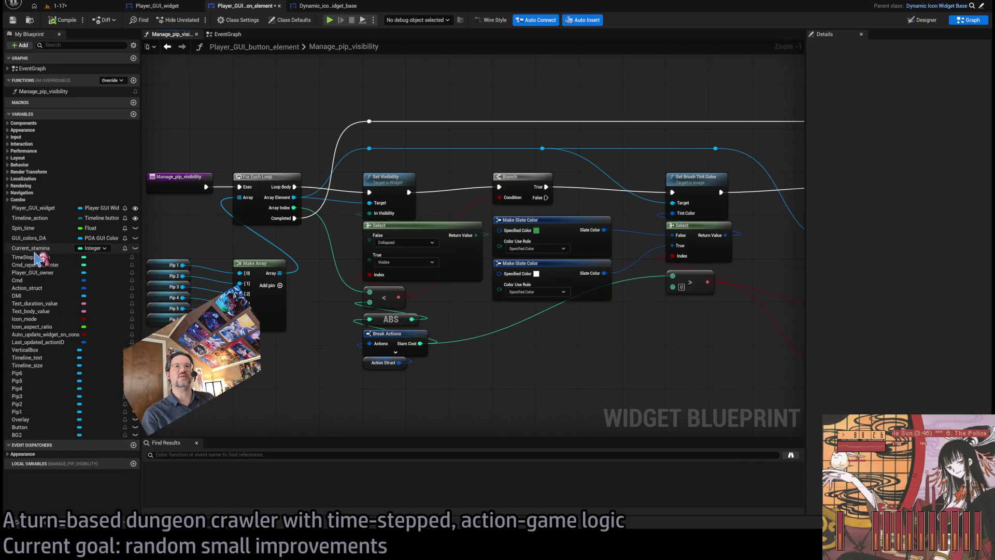
{"action": "mouse_move", "coordinate": [258, 253]}
{"action": "left_mouse_down"}
{"action": "mouse_move", "coordinate": [662, 362]}
{"action": "mouse_move", "coordinate": [534, 366]}
{"action": "mouse_move", "coordinate": [459, 316]}
{"action": "left_mouse_up"}
{"action": "scroll", "coordinate": [695, 351], "scroll_direction": "up", "scroll_amount": 1}
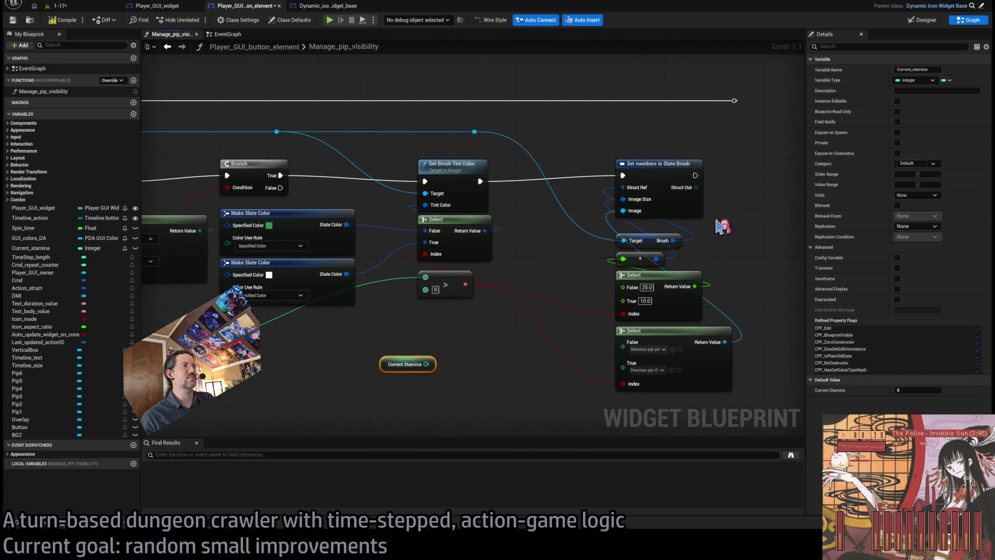
Disconnect the exec wire into Set members in Slate Brush, then play-test the 1-17 level.
{"action": "left_click_drag", "start_coordinate": [751, 144], "coordinate": [614, 391]}
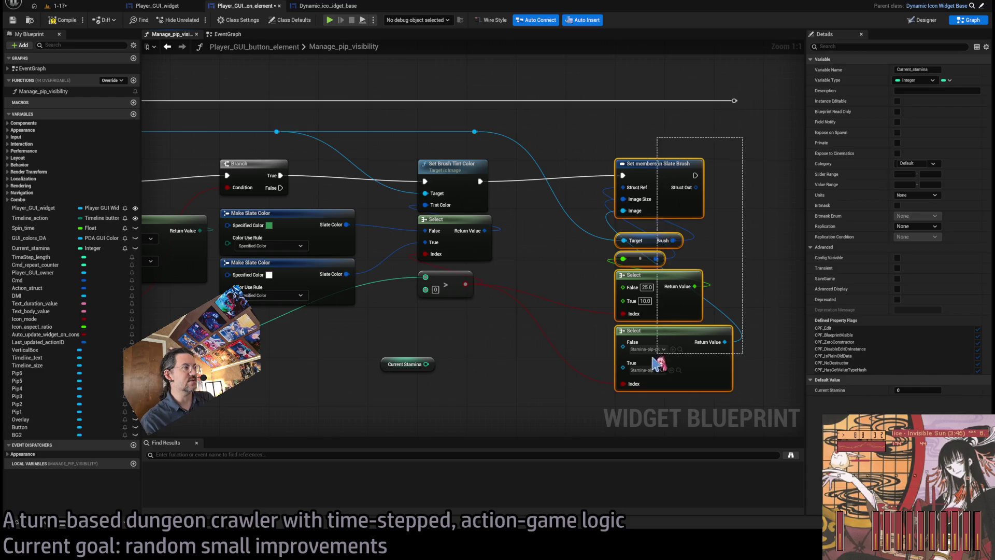
{"action": "left_click", "coordinate": [758, 212]}
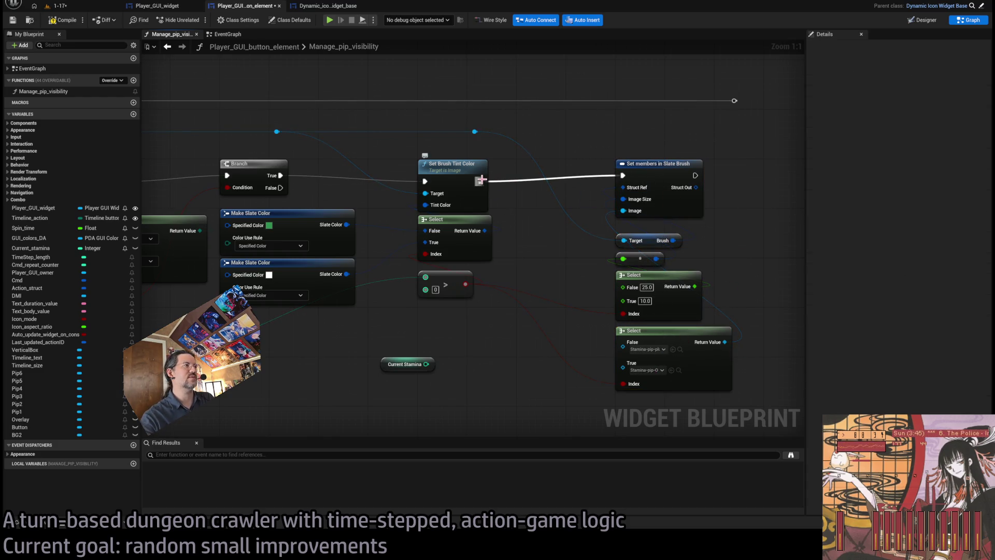
{"action": "left_click", "coordinate": [481, 181], "text": "alt"}
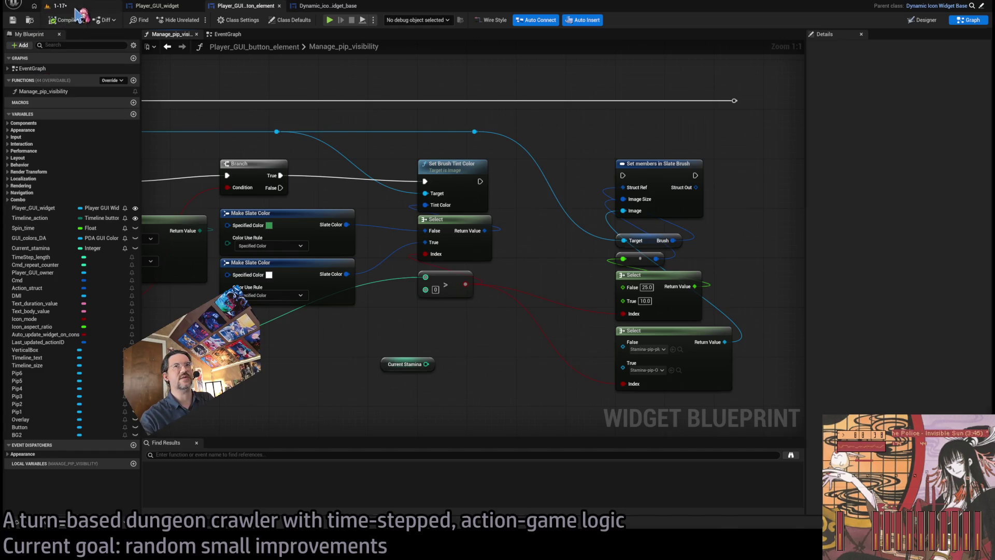
{"action": "left_click", "coordinate": [57, 6]}
{"action": "key", "text": "alt+p"}
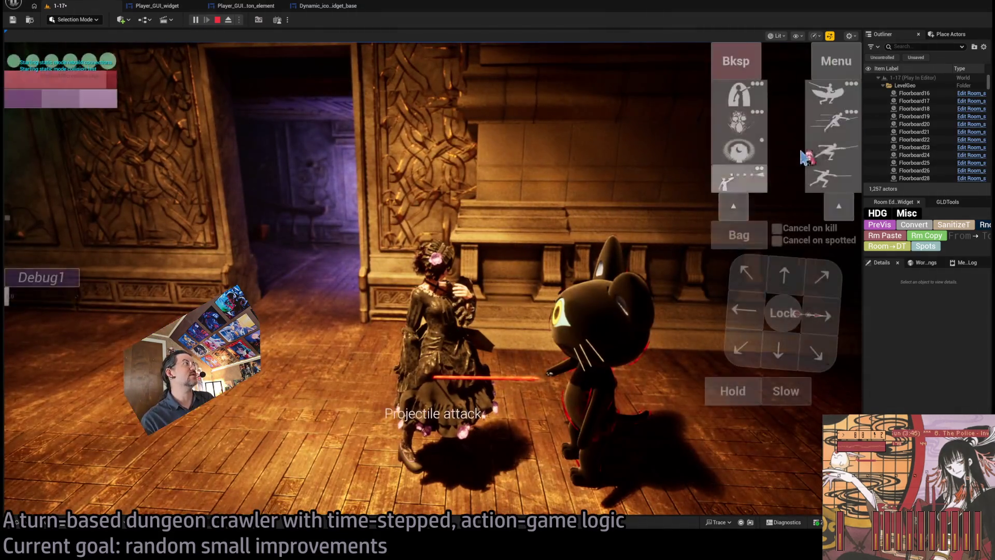
Queue leaping thrust and magic shield, clear them, then queue fear-striking twice and run the turn.
{"action": "left_click", "coordinate": [832, 127]}
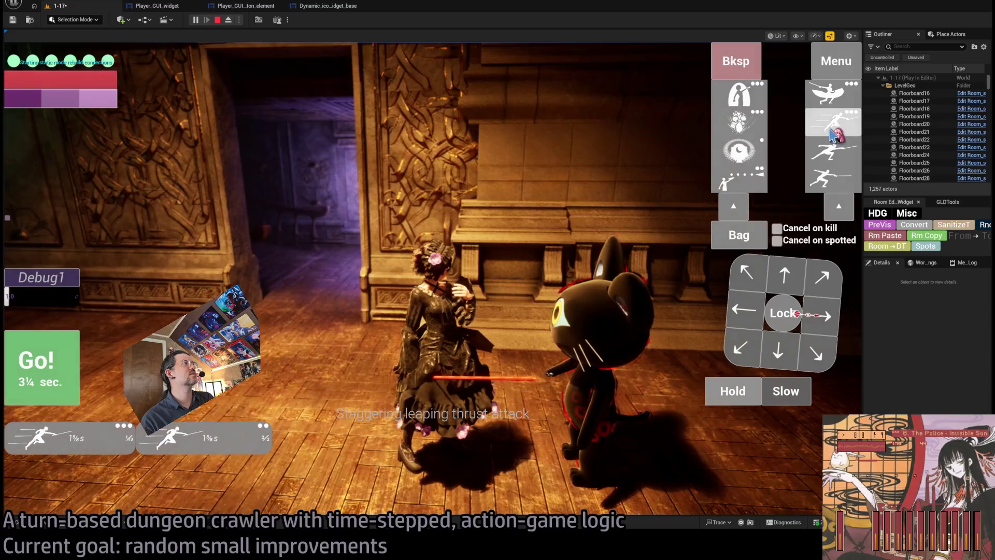
{"action": "left_click", "coordinate": [739, 150]}
{"action": "left_click", "coordinate": [739, 150]}
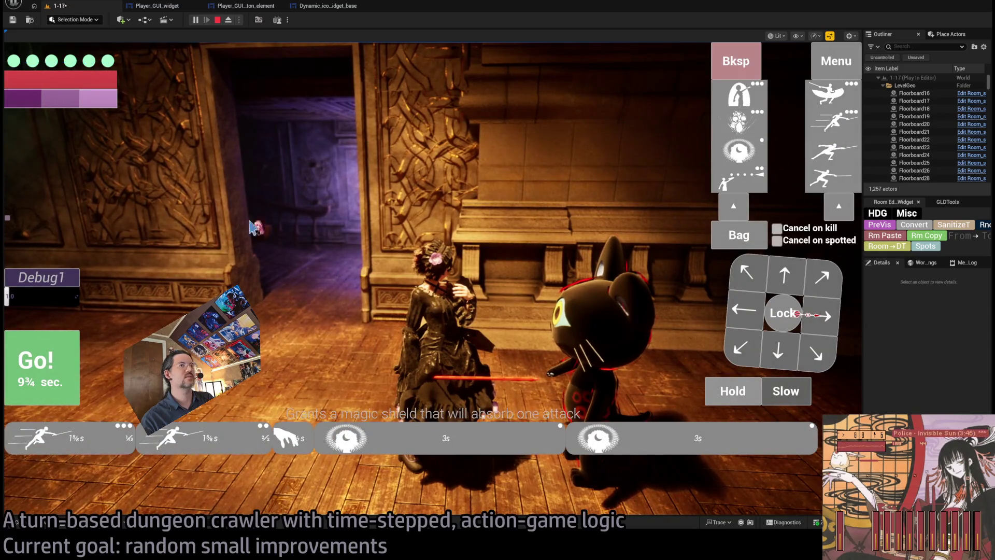
{"action": "left_click", "coordinate": [736, 61]}
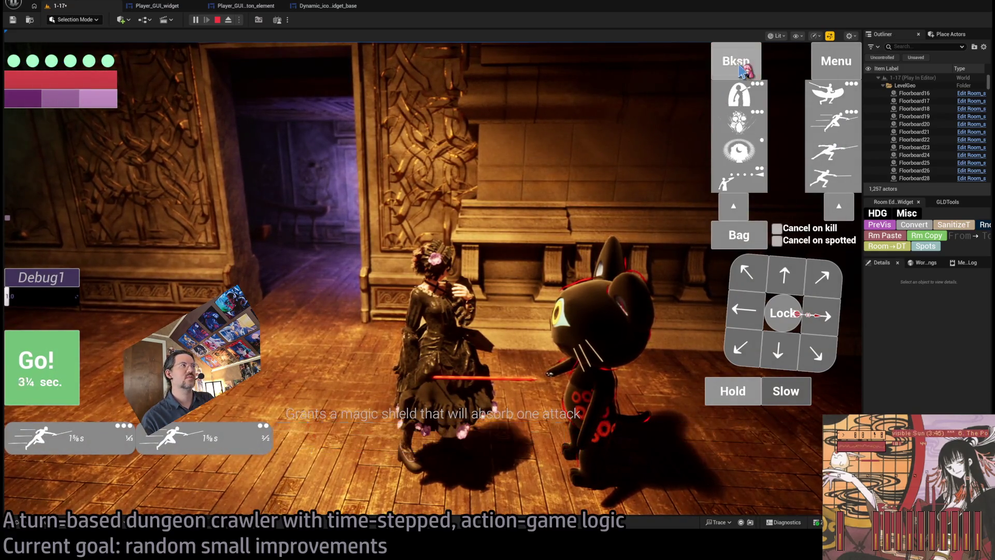
{"action": "left_click", "coordinate": [736, 61]}
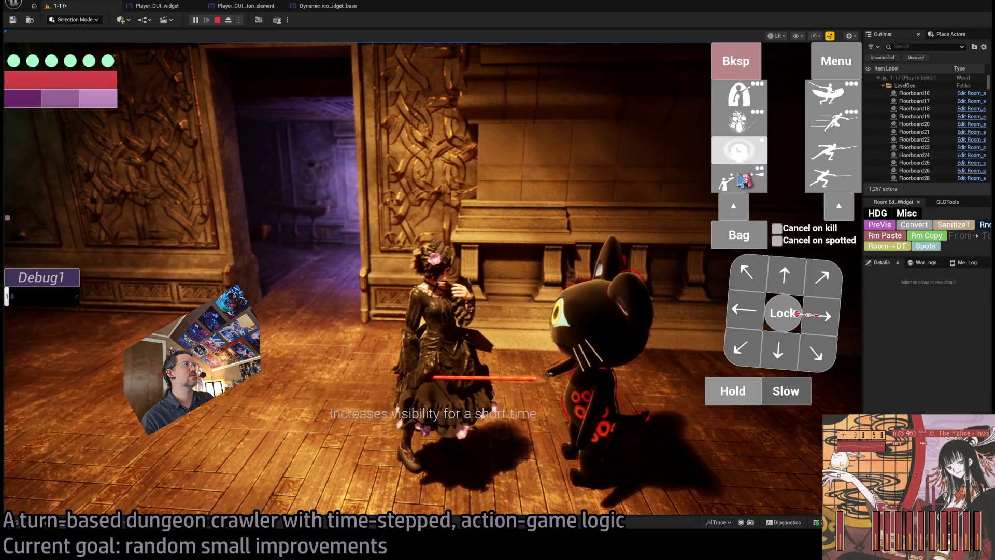
{"action": "left_click", "coordinate": [739, 121]}
{"action": "left_click", "coordinate": [739, 121]}
{"action": "left_click", "coordinate": [39, 362]}
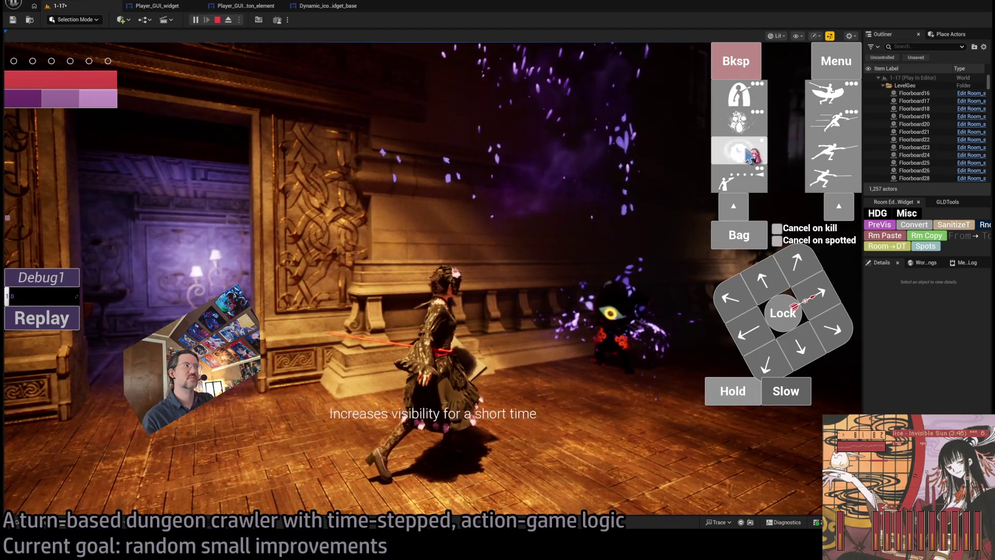
Queue another skill, stop the play session, and return to the Manage_pip_visibility graph.
{"action": "left_click", "coordinate": [829, 94]}
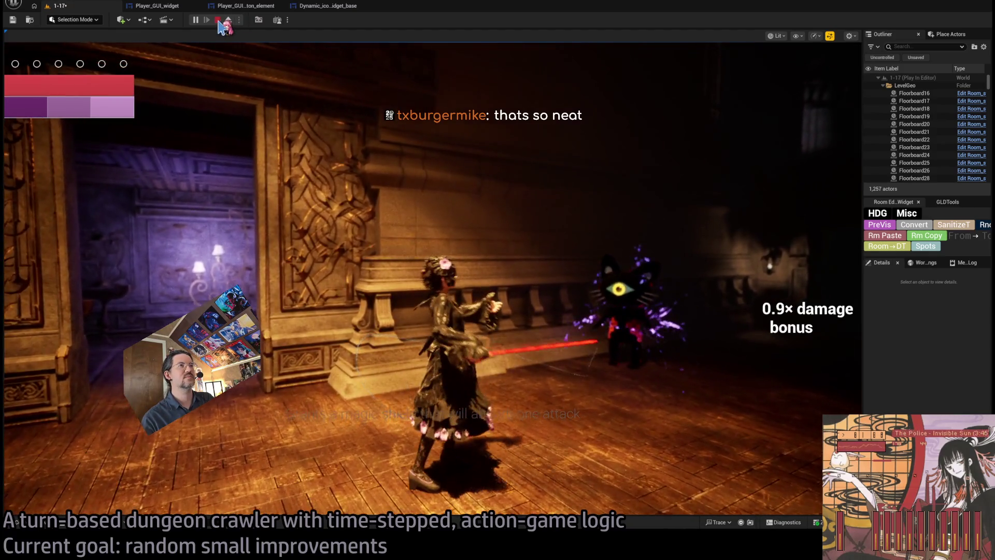
{"action": "left_click", "coordinate": [218, 20]}
{"action": "left_click", "coordinate": [324, 5]}
{"action": "left_click", "coordinate": [264, 6]}
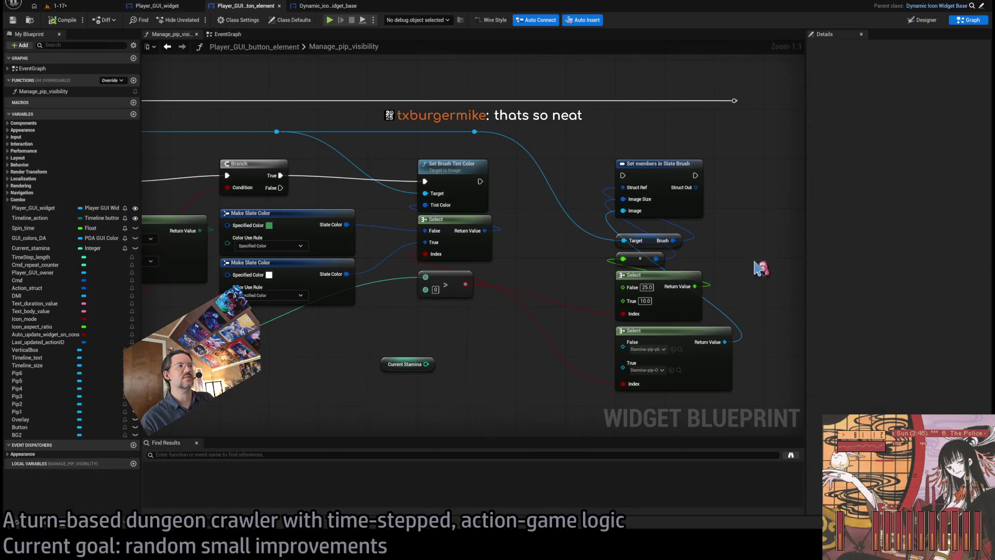
Review the Set Brush Tint Color, loop and ABS nodes, then return to the 1-17 level.
{"action": "scroll", "coordinate": [757, 268], "scroll_direction": "down", "scroll_amount": 1}
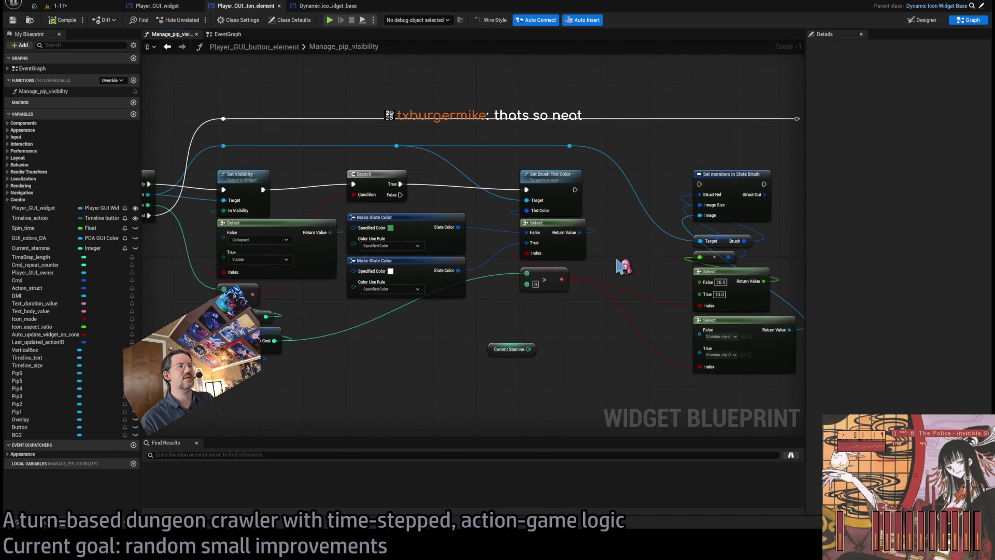
{"action": "mouse_move", "coordinate": [627, 296]}
{"action": "left_mouse_down"}
{"action": "mouse_move", "coordinate": [515, 325]}
{"action": "mouse_move", "coordinate": [539, 223]}
{"action": "mouse_move", "coordinate": [520, 178]}
{"action": "left_mouse_up"}
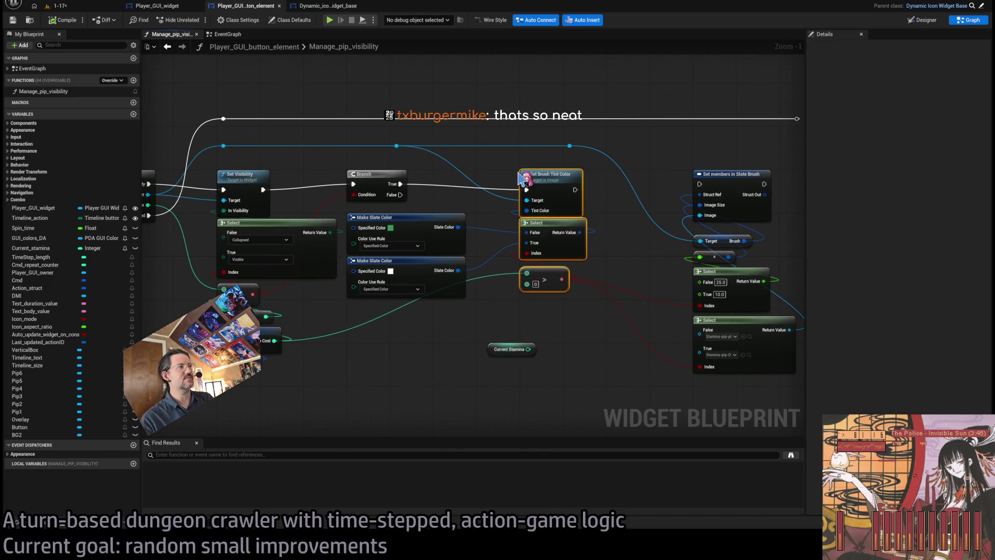
{"action": "left_click", "coordinate": [601, 300]}
{"action": "scroll", "coordinate": [633, 266], "scroll_direction": "up", "scroll_amount": 1}
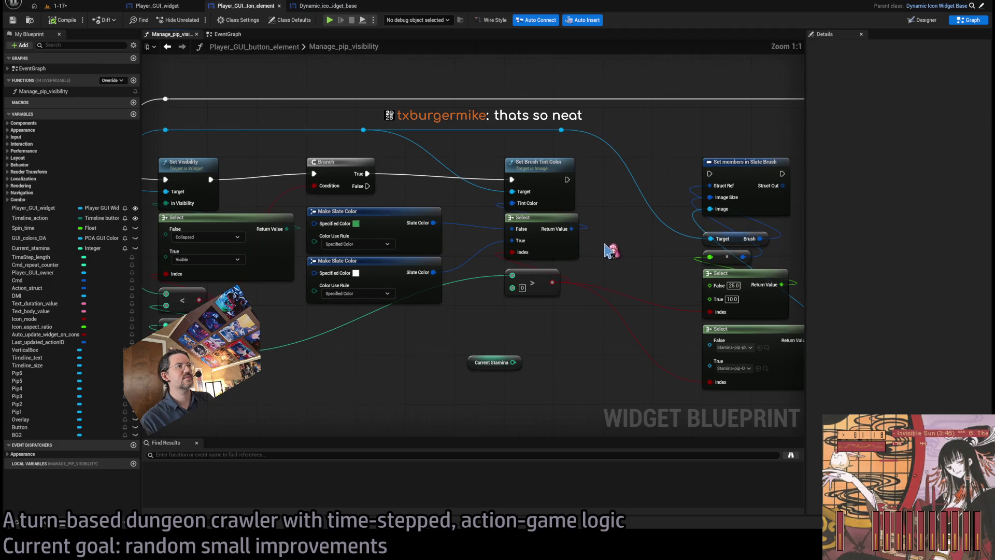
{"action": "left_click_drag", "start_coordinate": [611, 251], "coordinate": [651, 272]}
{"action": "mouse_move", "coordinate": [620, 337]}
{"action": "left_mouse_down"}
{"action": "mouse_move", "coordinate": [515, 355]}
{"action": "mouse_move", "coordinate": [572, 337]}
{"action": "left_mouse_up"}
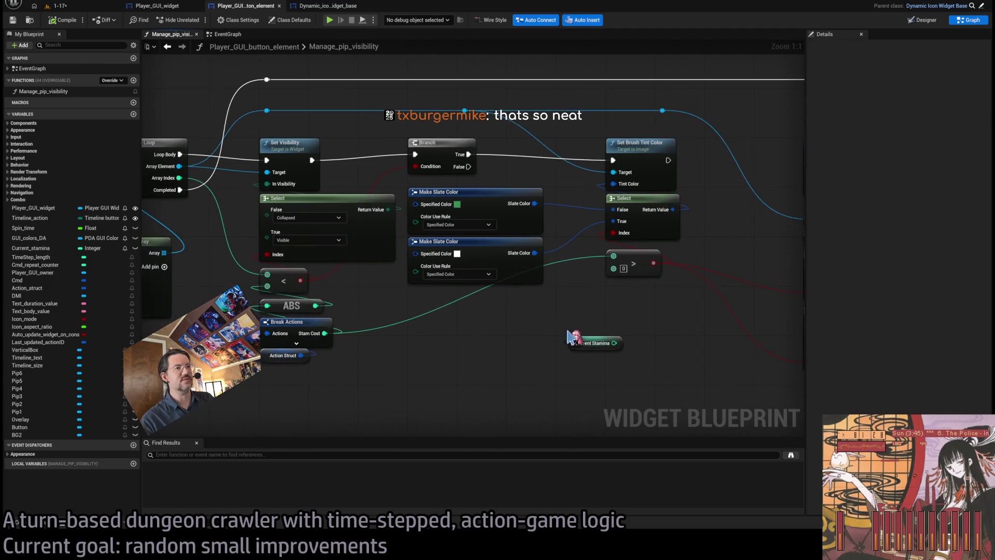
{"action": "left_click_drag", "start_coordinate": [656, 314], "coordinate": [630, 321]}
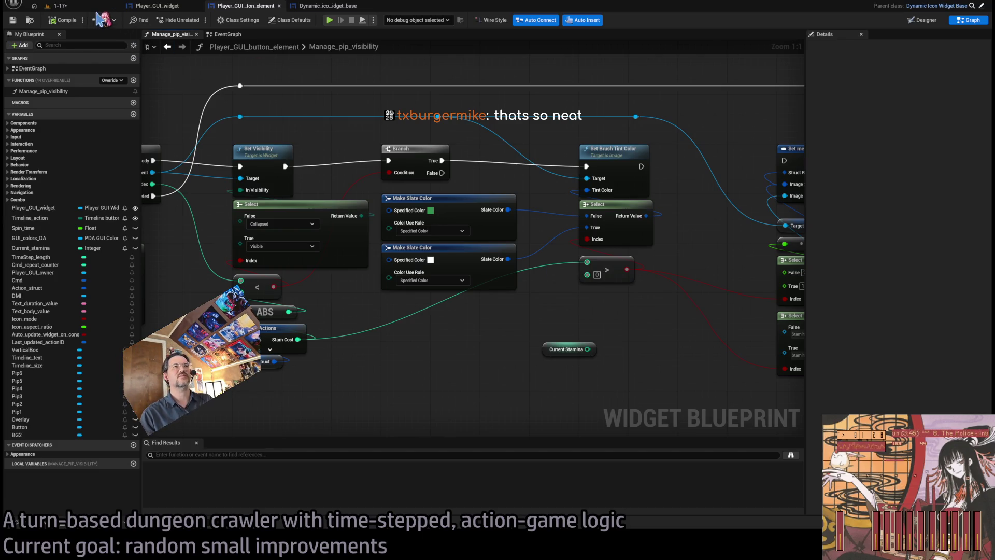
{"action": "left_click", "coordinate": [60, 6]}
{"action": "scroll", "coordinate": [612, 326], "scroll_direction": "down", "scroll_amount": 5}
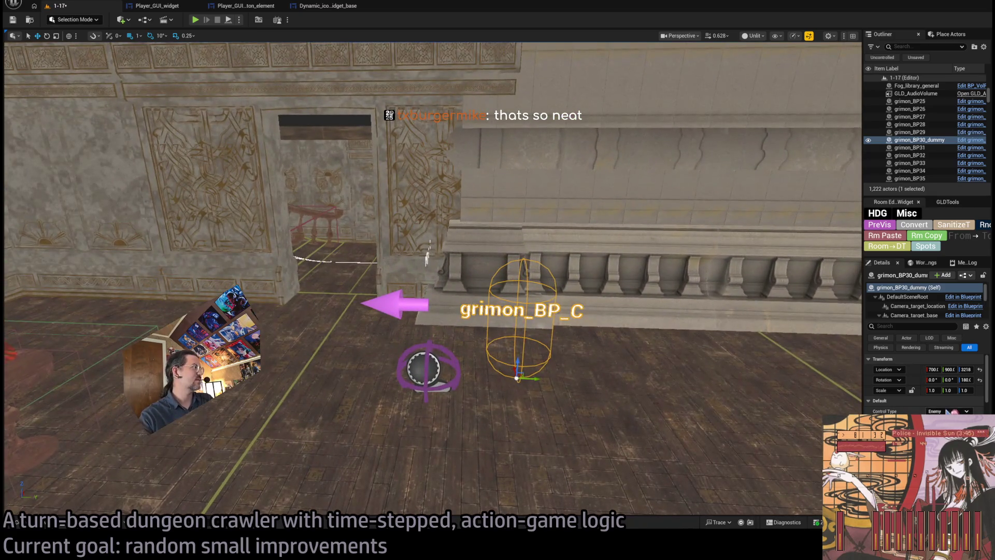
Widen the outliner and details panels, select grimon_BP30_dummy, and play the 1-17 level again.
{"action": "left_click_drag", "start_coordinate": [862, 377], "coordinate": [790, 378]}
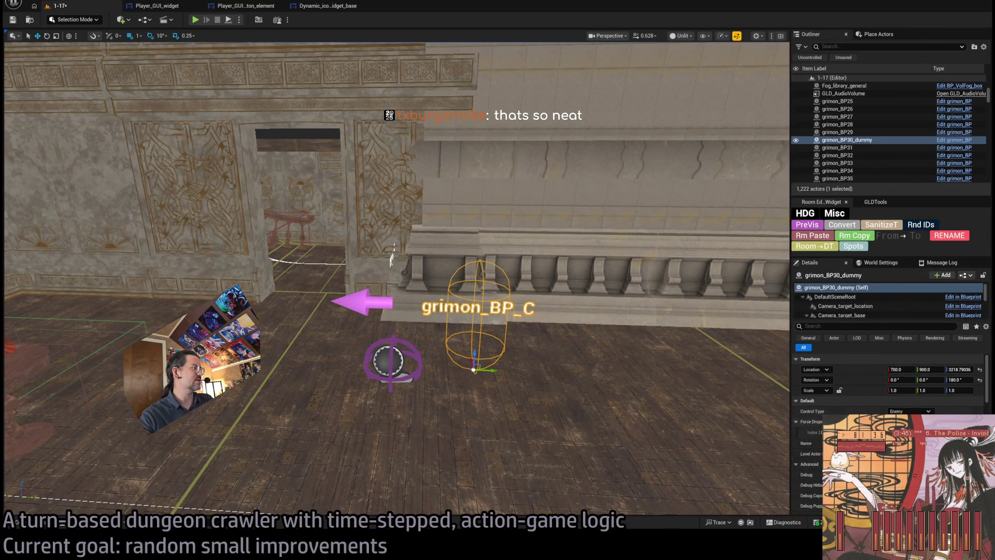
{"action": "left_click", "coordinate": [860, 140]}
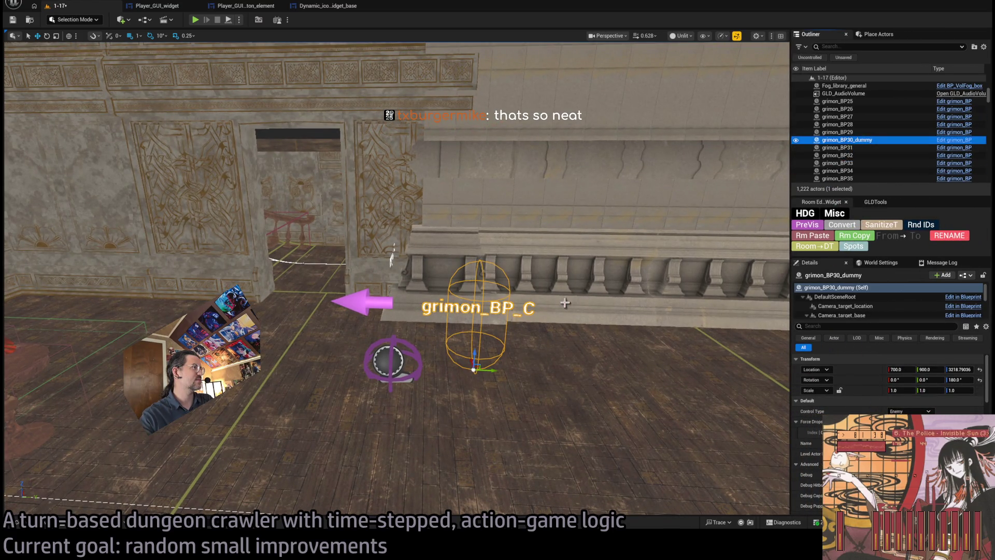
{"action": "scroll", "coordinate": [881, 383], "scroll_direction": "down", "scroll_amount": 5}
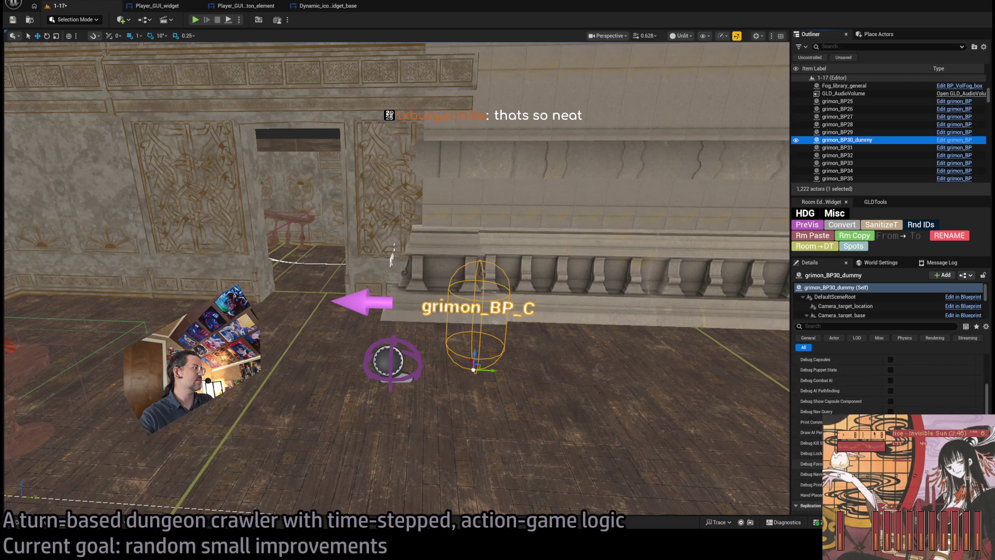
{"action": "left_click", "coordinate": [916, 342]}
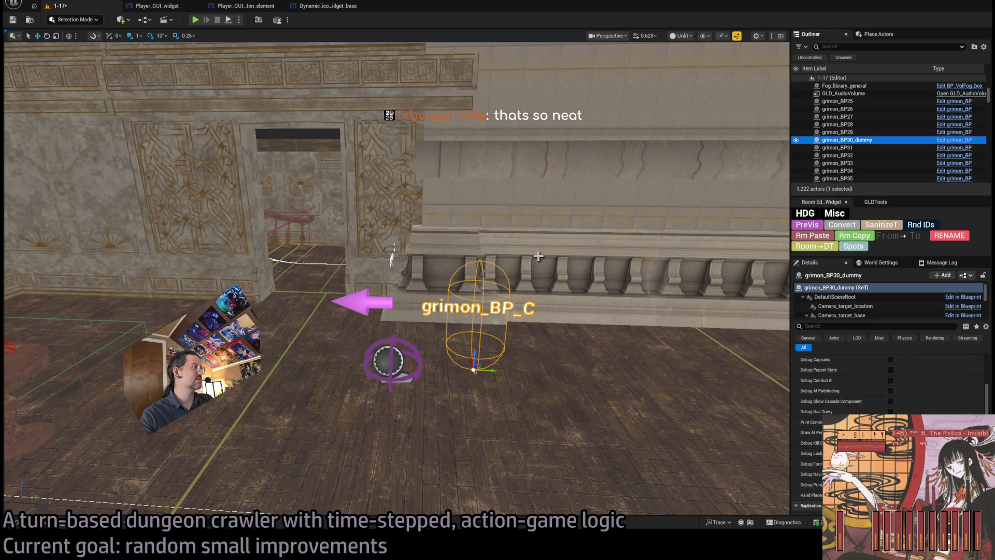
{"action": "left_click", "coordinate": [197, 21]}
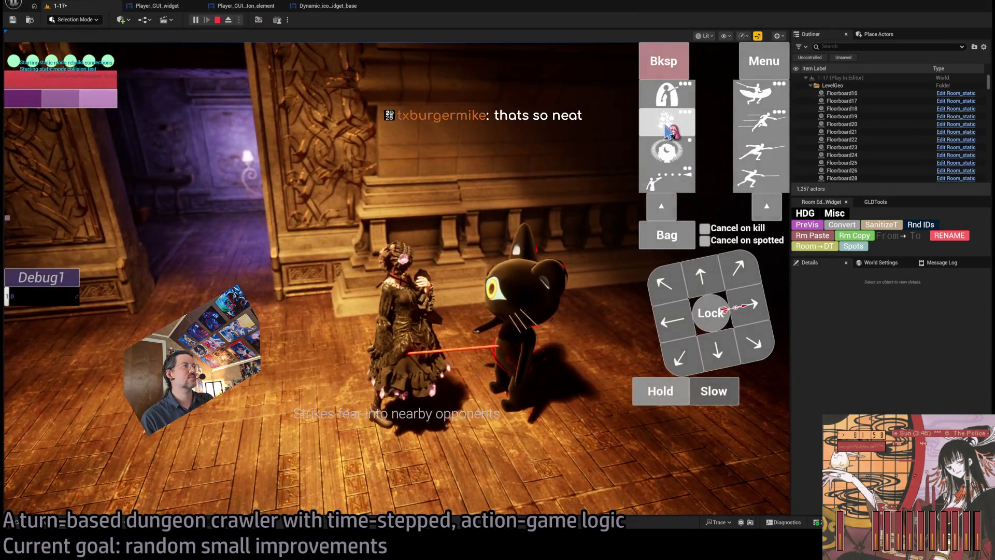
Lock onto the cat enemy, run the attack, set Debug1 to 0.5, and replay the turn several times.
{"action": "left_click", "coordinate": [726, 333]}
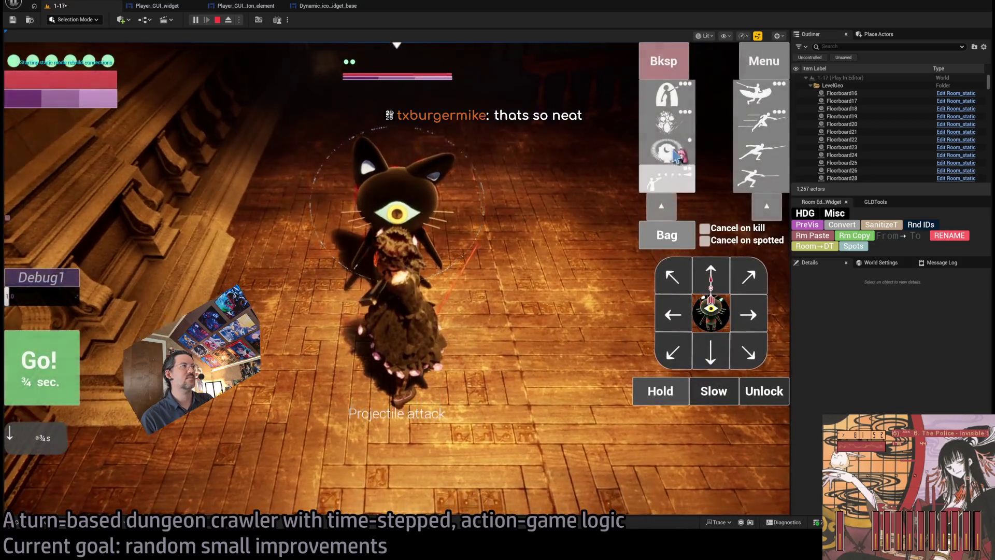
{"action": "key", "text": "Return"}
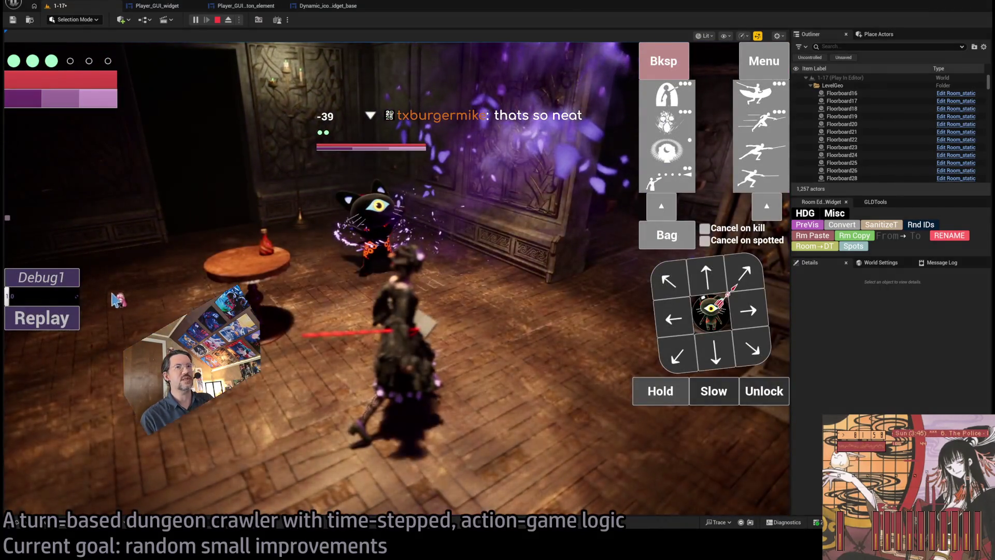
{"action": "left_click_drag", "start_coordinate": [50, 293], "coordinate": [60, 327]}
{"action": "left_click", "coordinate": [60, 327]}
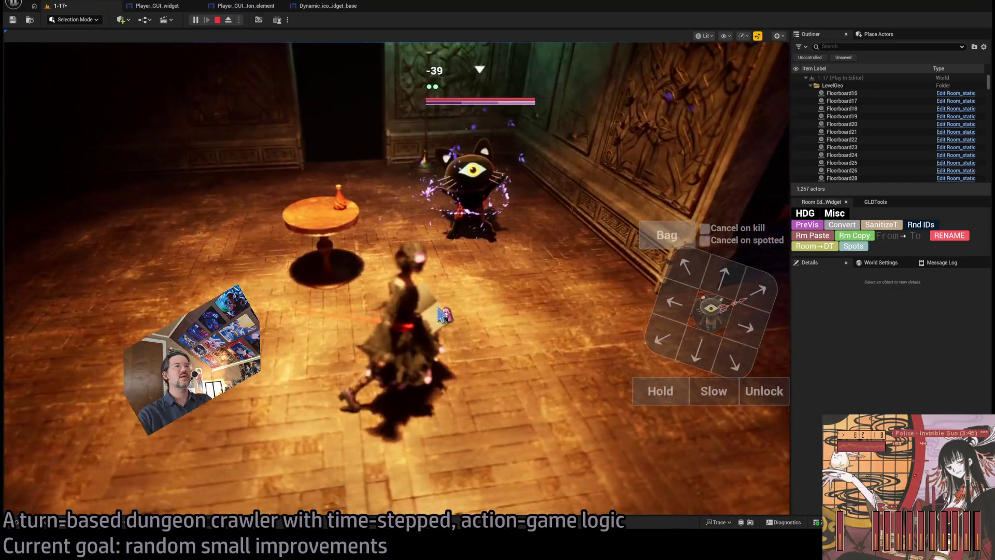
{"action": "type", "text": "0.5"}
{"action": "left_click", "coordinate": [41, 317]}
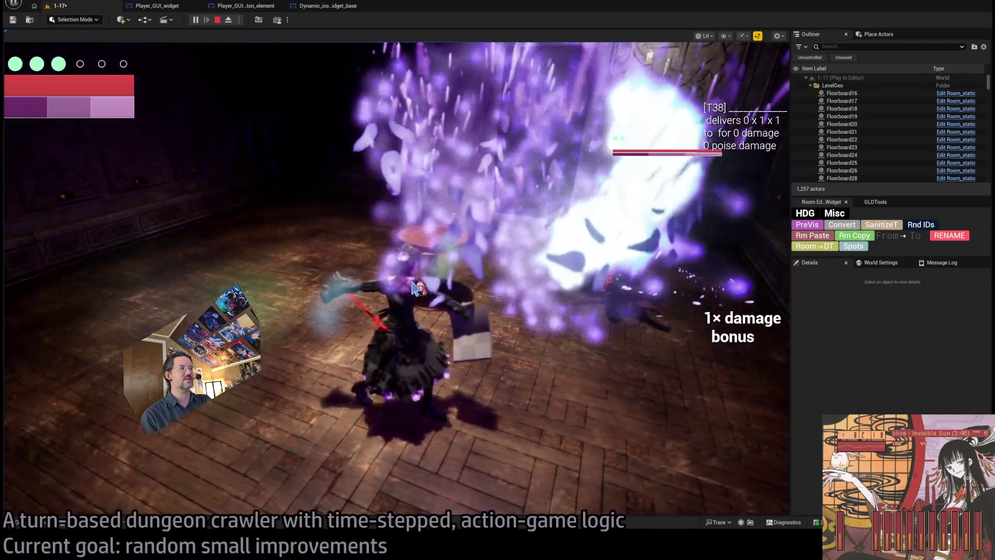
{"action": "left_click", "coordinate": [37, 315]}
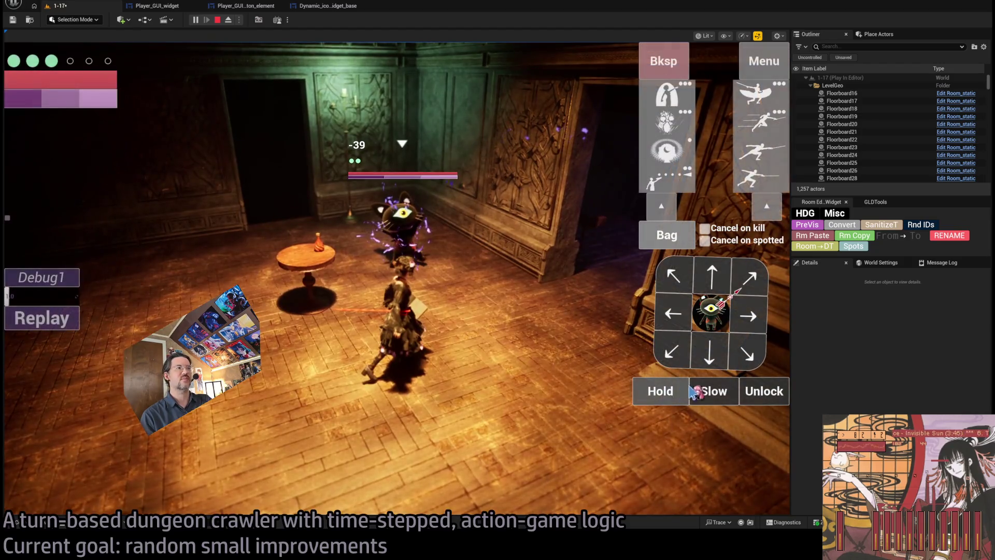
Play a Hold turn, then a leaping thrust turn, and stop the test session.
{"action": "left_click", "coordinate": [674, 397]}
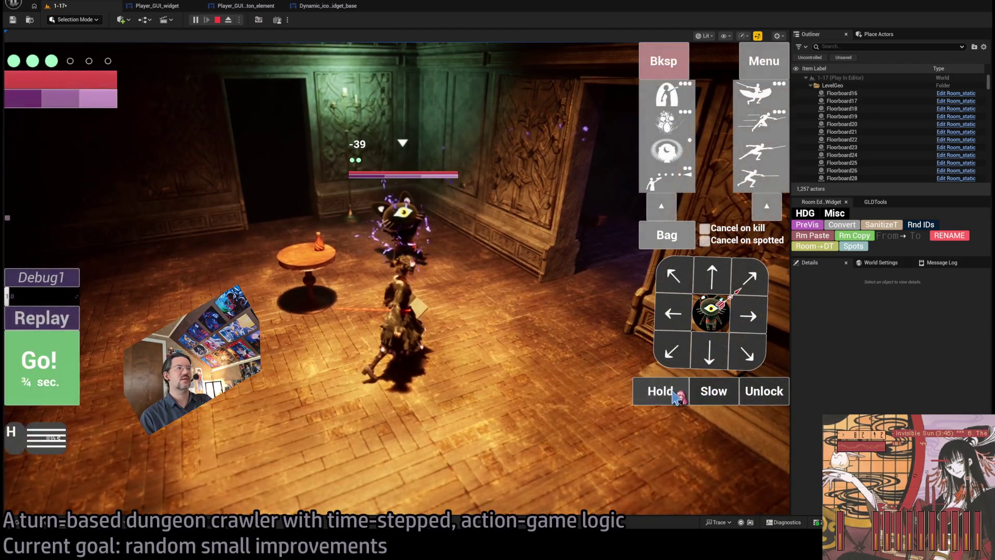
{"action": "left_click", "coordinate": [73, 379]}
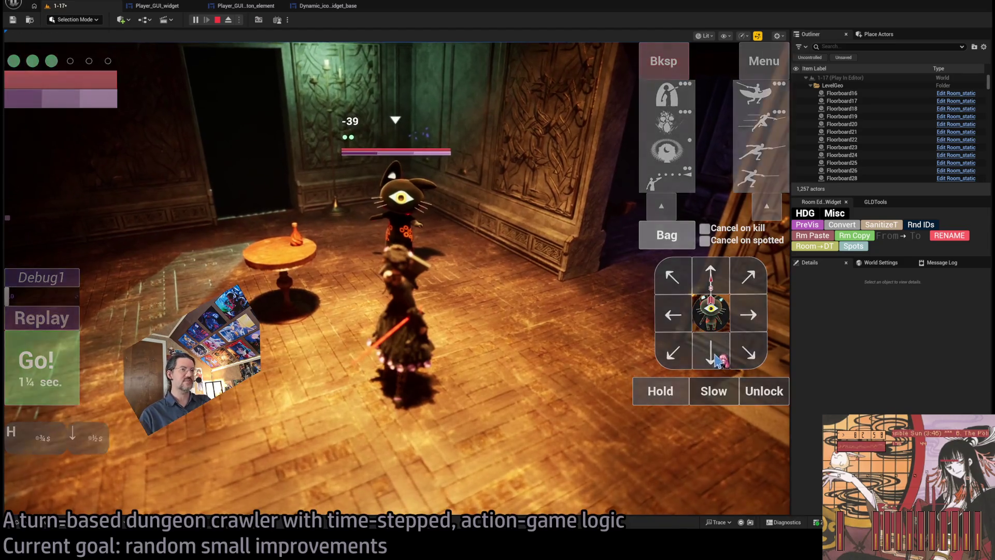
{"action": "left_click", "coordinate": [760, 122]}
{"action": "left_click", "coordinate": [57, 372]}
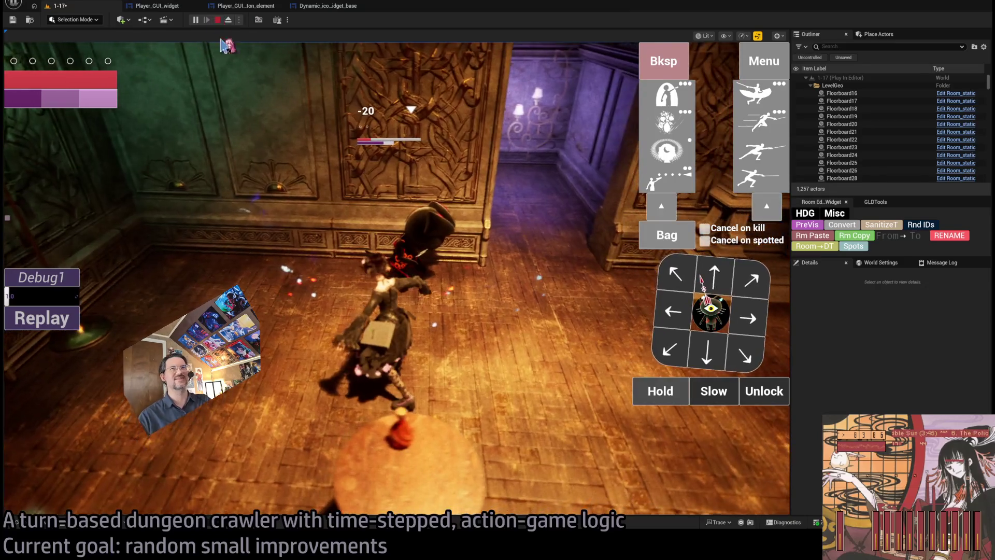
{"action": "key", "text": "Escape"}
Frame grimon_BP30_dummy, return to the pip graph, and move the Current Stamina node lower left.
{"action": "key", "text": "f"}
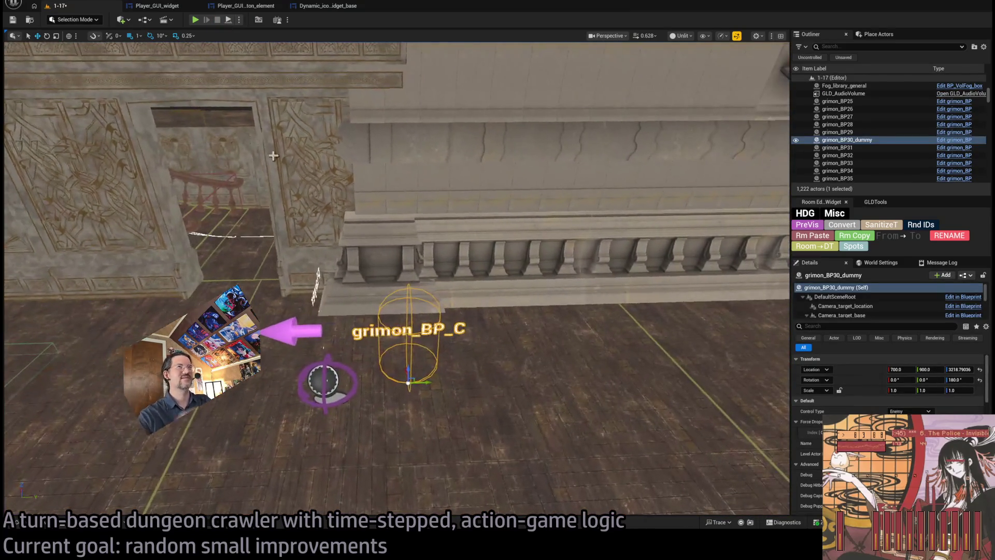
{"action": "left_click", "coordinate": [333, 7]}
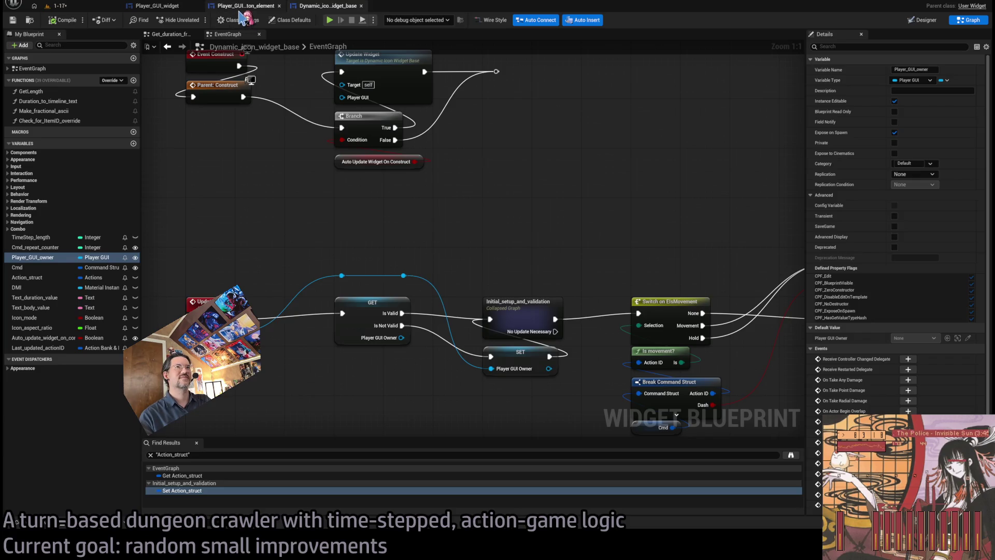
{"action": "left_click", "coordinate": [246, 6]}
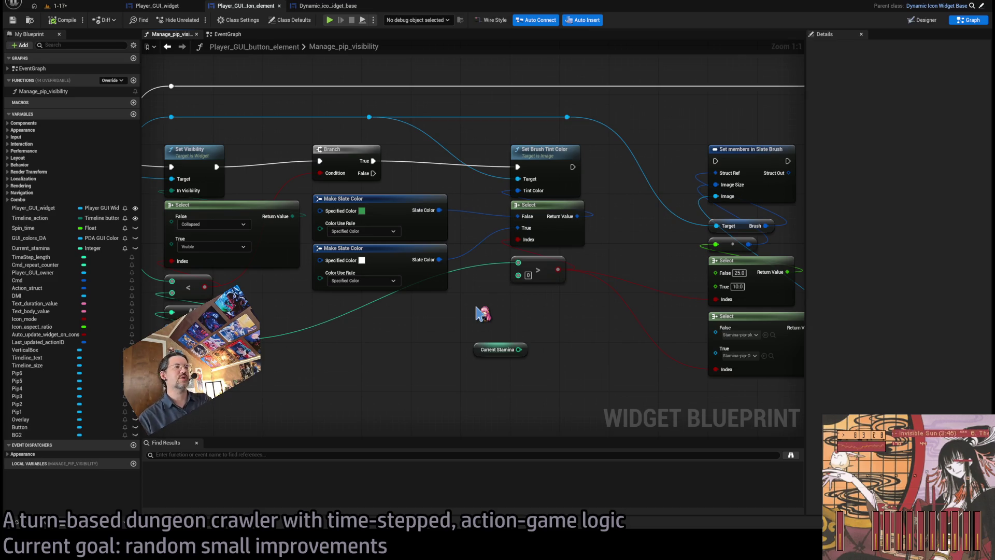
{"action": "left_click", "coordinate": [478, 347]}
{"action": "mouse_move", "coordinate": [477, 347]}
{"action": "left_mouse_down"}
{"action": "mouse_move", "coordinate": [327, 402]}
{"action": "mouse_move", "coordinate": [382, 397]}
{"action": "mouse_move", "coordinate": [343, 403]}
{"action": "mouse_move", "coordinate": [339, 395]}
{"action": "mouse_move", "coordinate": [455, 350]}
{"action": "left_mouse_up"}
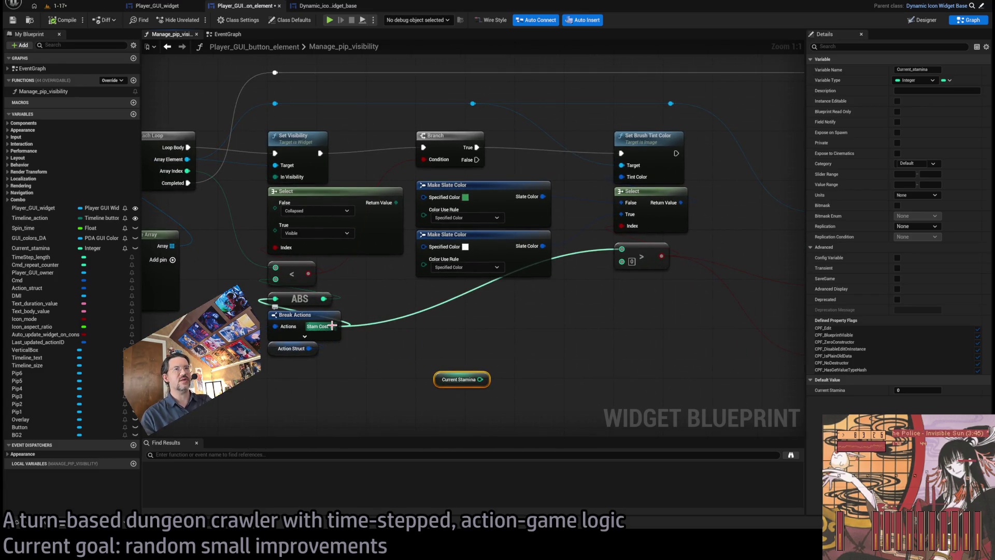
Pull a wire from the loop's Array Index and line its reroute nodes up on the wire row.
{"action": "left_click_drag", "start_coordinate": [491, 381], "coordinate": [471, 374]}
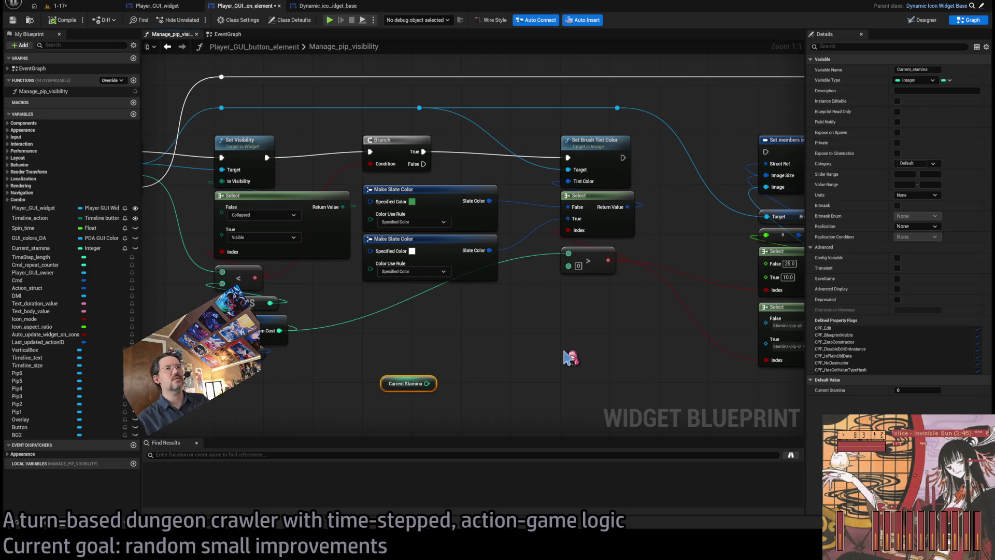
{"action": "left_click_drag", "start_coordinate": [584, 366], "coordinate": [846, 389]}
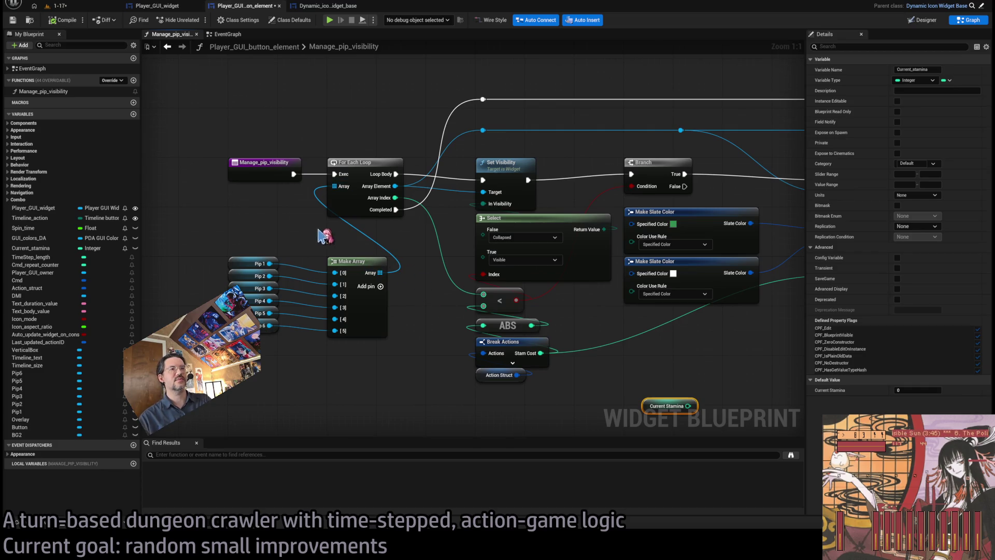
{"action": "mouse_move", "coordinate": [402, 234]}
{"action": "left_mouse_down"}
{"action": "mouse_move", "coordinate": [382, 287]}
{"action": "mouse_move", "coordinate": [329, 244]}
{"action": "mouse_move", "coordinate": [510, 337]}
{"action": "mouse_move", "coordinate": [470, 342]}
{"action": "left_mouse_up"}
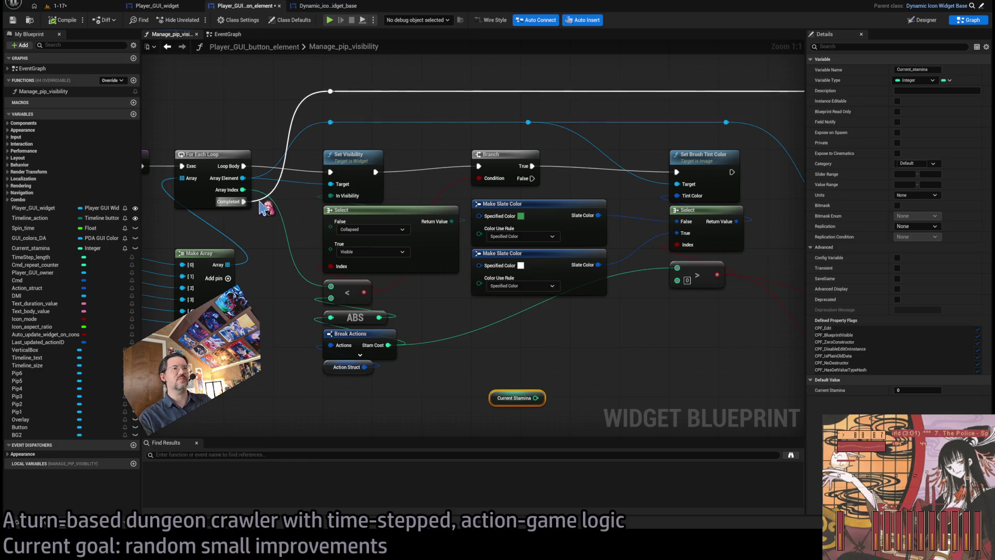
{"action": "mouse_move", "coordinate": [243, 190]}
{"action": "left_mouse_down"}
{"action": "mouse_move", "coordinate": [331, 104]}
{"action": "mouse_move", "coordinate": [534, 106]}
{"action": "mouse_move", "coordinate": [311, 124]}
{"action": "left_mouse_up"}
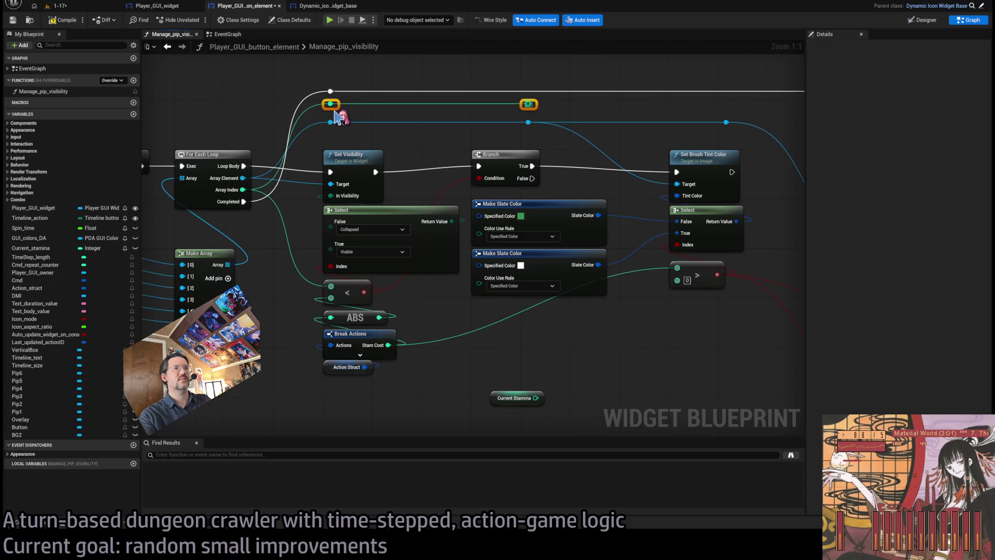
{"action": "left_click_drag", "start_coordinate": [338, 106], "coordinate": [344, 131]}
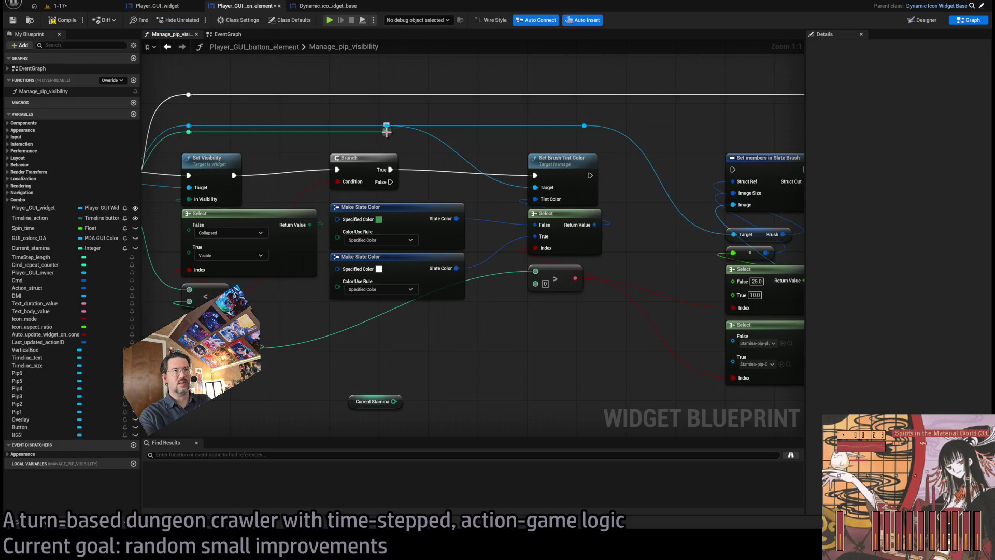
Create an Add node from the Array Index reroute to add 1 to the loop index.
{"action": "mouse_move", "coordinate": [386, 132]}
{"action": "left_mouse_down"}
{"action": "mouse_move", "coordinate": [482, 362]}
{"action": "mouse_move", "coordinate": [500, 367]}
{"action": "mouse_move", "coordinate": [499, 376]}
{"action": "left_mouse_up"}
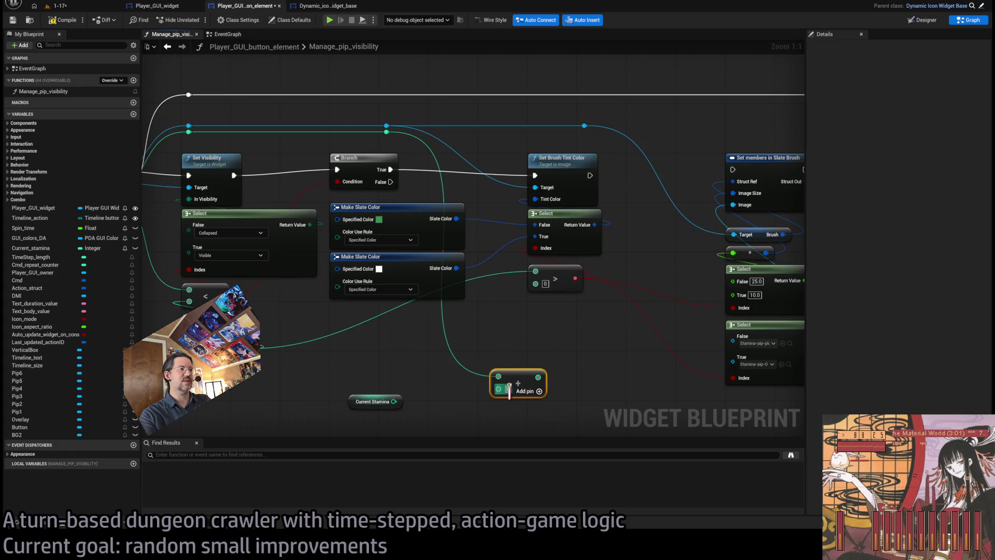
{"action": "left_click", "coordinate": [404, 390]}
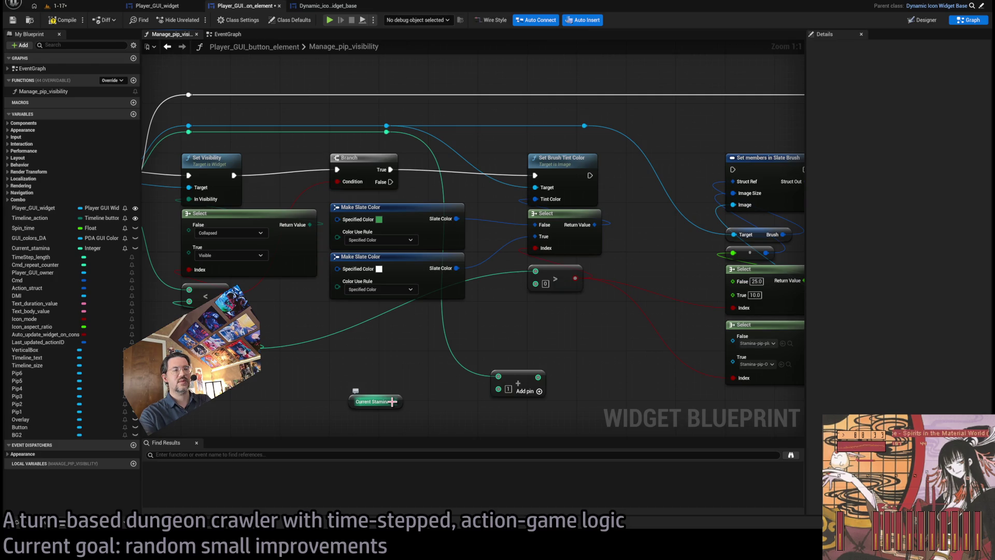
{"action": "mouse_move", "coordinate": [394, 402]}
{"action": "left_mouse_down"}
{"action": "mouse_move", "coordinate": [430, 369]}
{"action": "mouse_move", "coordinate": [461, 418]}
{"action": "mouse_move", "coordinate": [449, 366]}
{"action": "mouse_move", "coordinate": [511, 328]}
{"action": "mouse_move", "coordinate": [504, 374]}
{"action": "mouse_move", "coordinate": [441, 414]}
{"action": "left_mouse_up"}
{"action": "left_click_drag", "start_coordinate": [422, 374], "coordinate": [404, 321]}
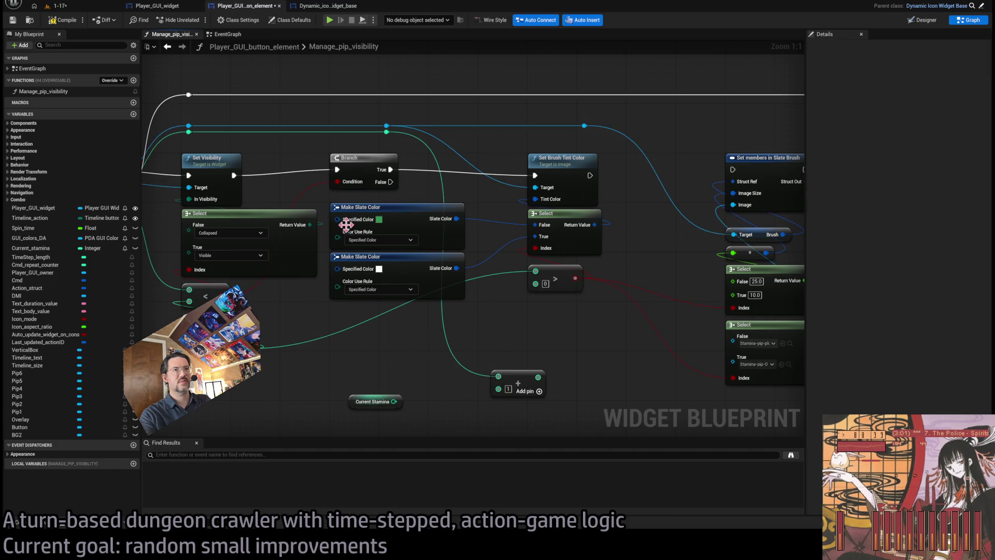
{"action": "left_click_drag", "start_coordinate": [338, 324], "coordinate": [373, 283]}
Wire Current Stamina and the Add result into the greater-than comparison, then return to 1-17.
{"action": "mouse_move", "coordinate": [438, 368]}
{"action": "left_mouse_down"}
{"action": "mouse_move", "coordinate": [582, 240]}
{"action": "mouse_move", "coordinate": [580, 252]}
{"action": "left_mouse_up"}
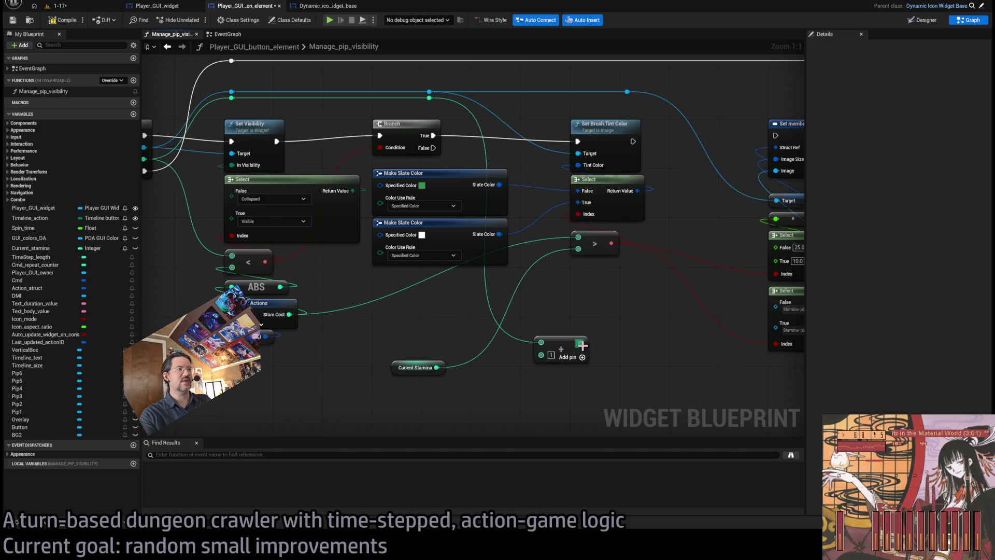
{"action": "mouse_move", "coordinate": [582, 345]}
{"action": "left_mouse_down"}
{"action": "mouse_move", "coordinate": [579, 238]}
{"action": "mouse_move", "coordinate": [599, 269]}
{"action": "mouse_move", "coordinate": [518, 335]}
{"action": "left_mouse_up"}
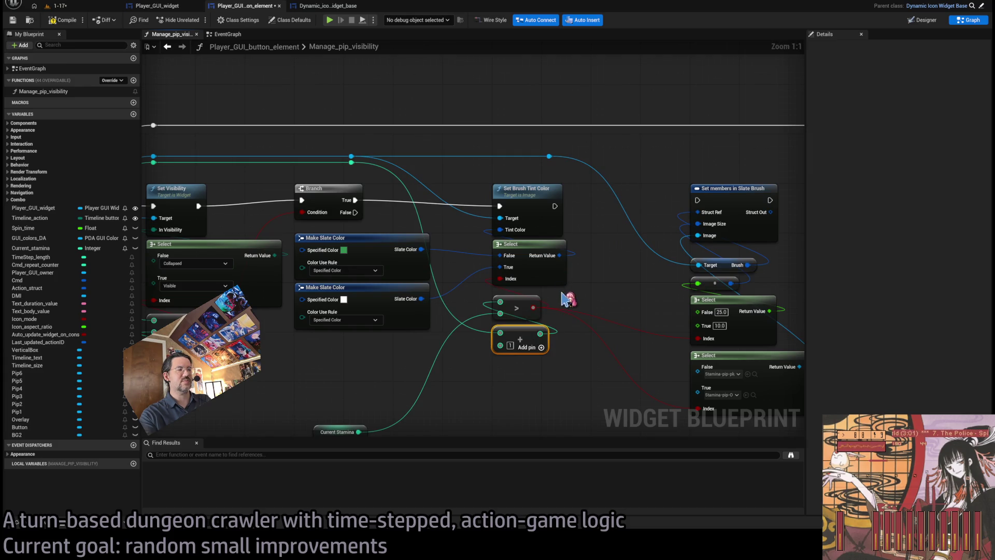
{"action": "left_click_drag", "start_coordinate": [483, 390], "coordinate": [489, 354]}
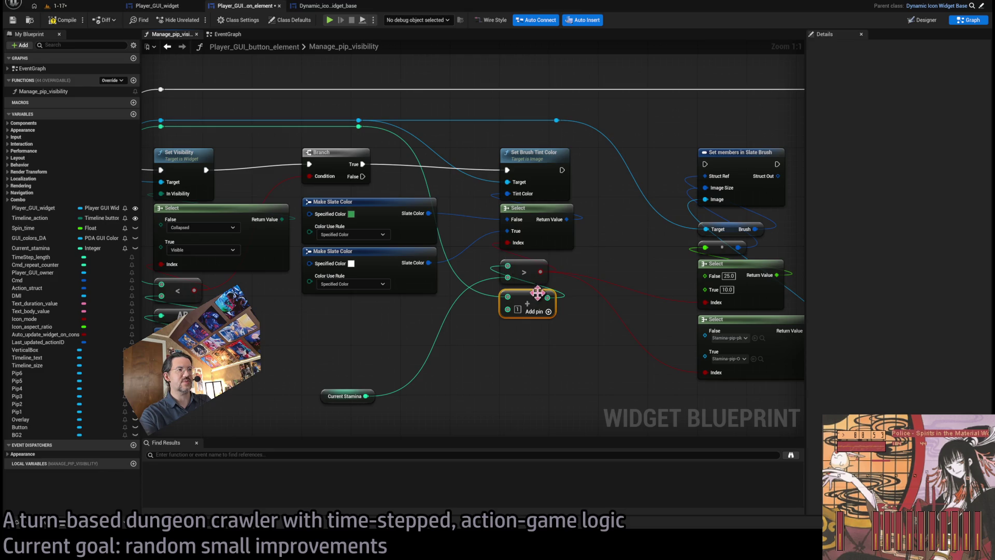
{"action": "left_click_drag", "start_coordinate": [364, 253], "coordinate": [373, 287]}
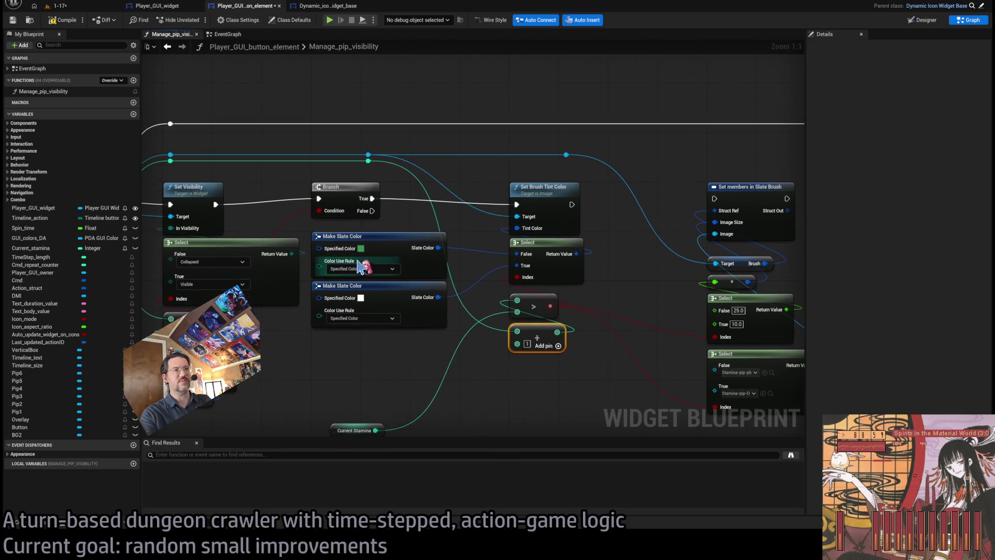
{"action": "left_click", "coordinate": [64, 7]}
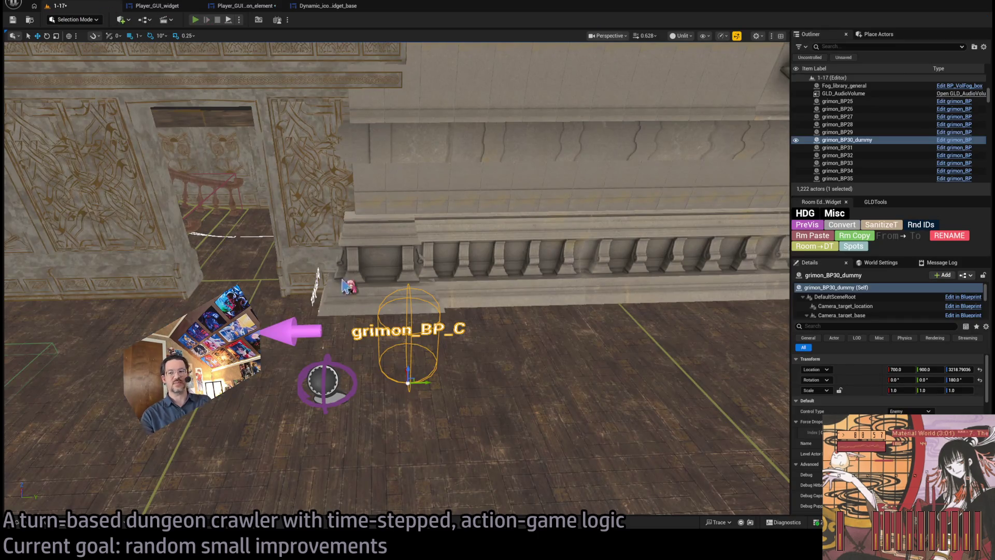
{"action": "key", "text": "alt+p"}
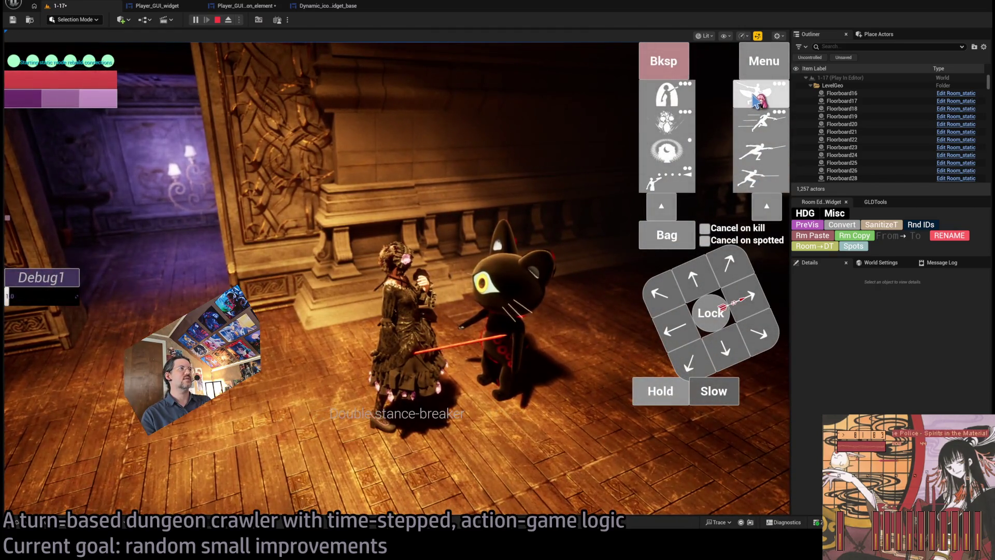
{"action": "left_click", "coordinate": [758, 100]}
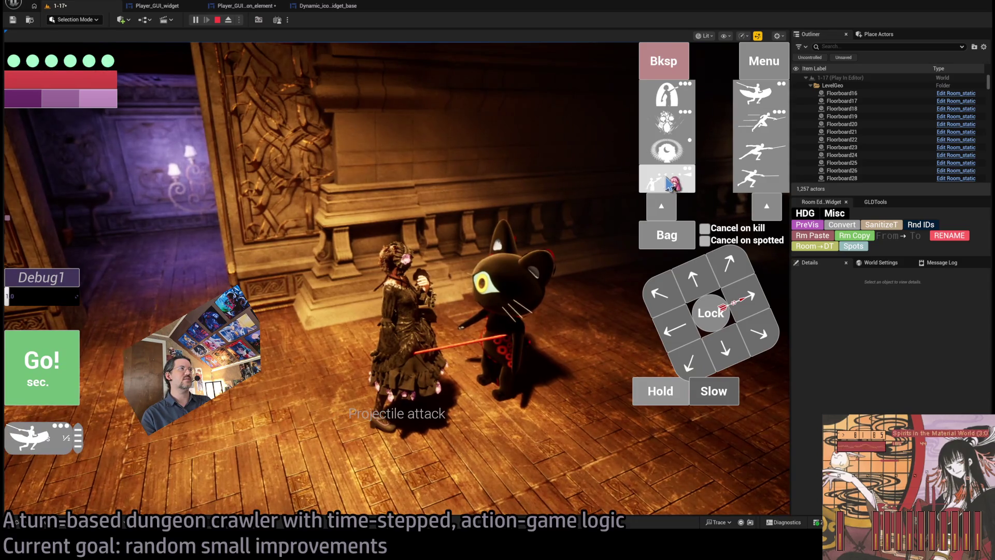
{"action": "left_click", "coordinate": [758, 94]}
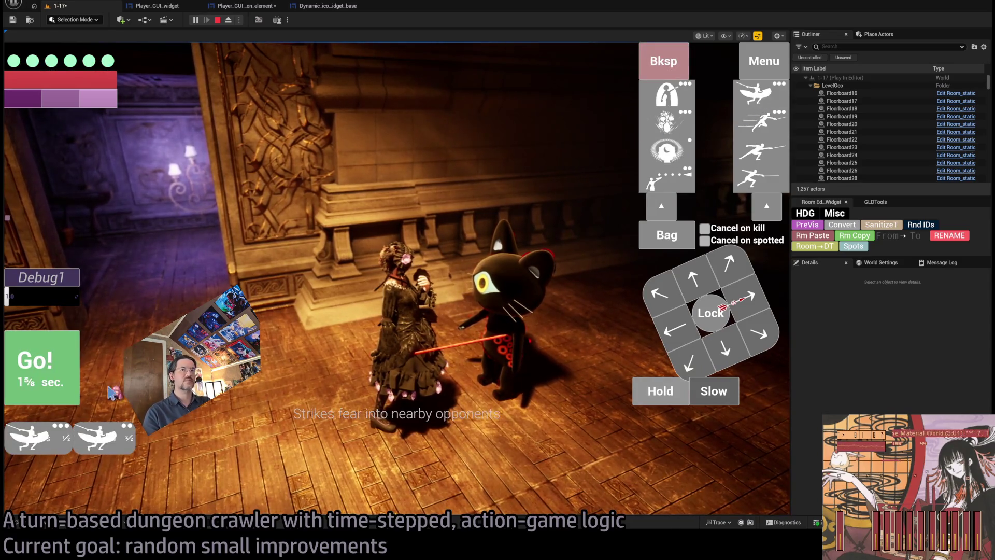
{"action": "left_click", "coordinate": [52, 372]}
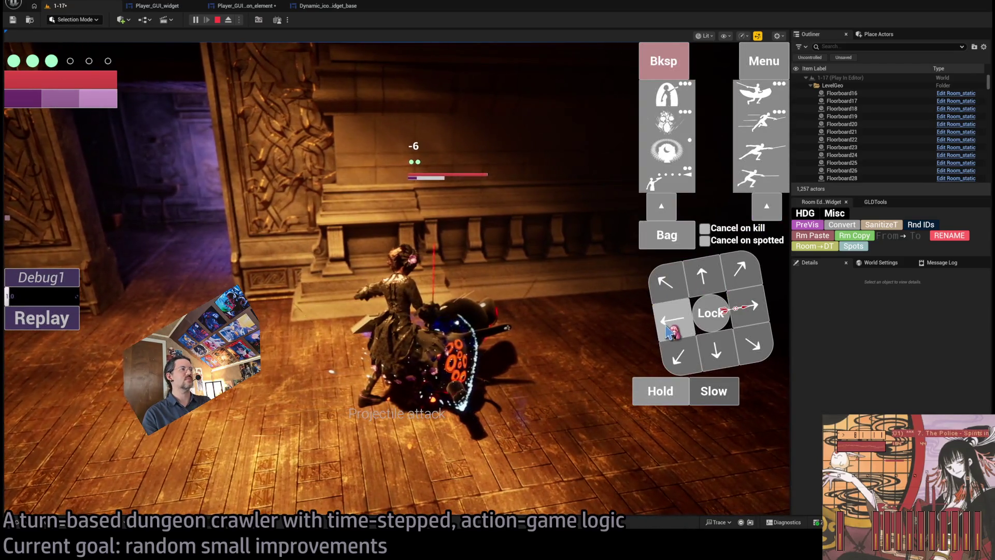
{"action": "left_click", "coordinate": [713, 312]}
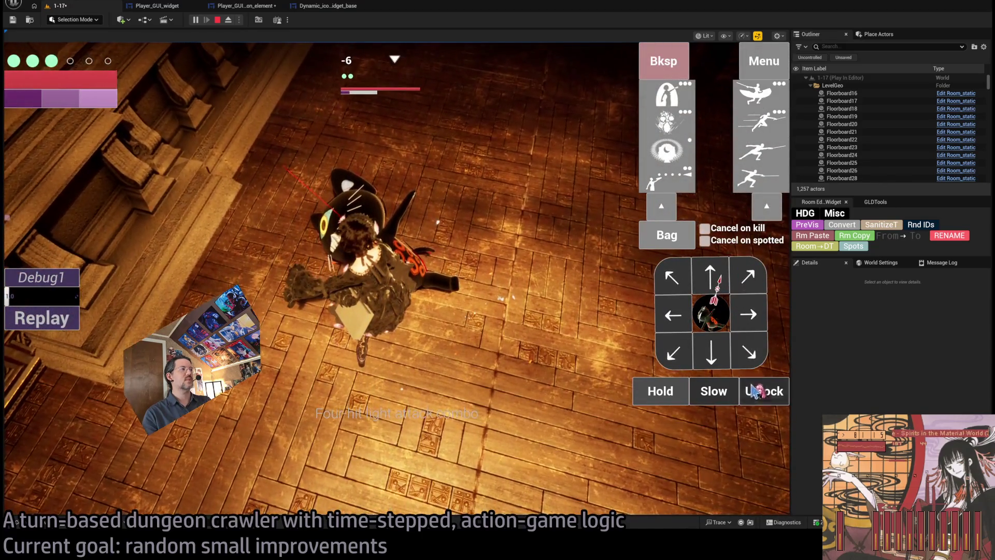
{"action": "left_click", "coordinate": [752, 391]}
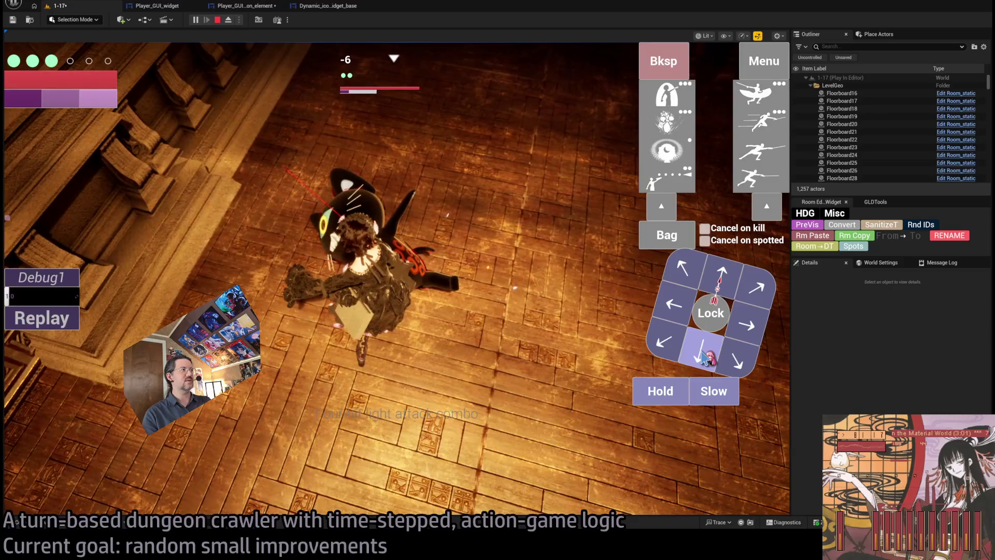
{"action": "left_click", "coordinate": [704, 357]}
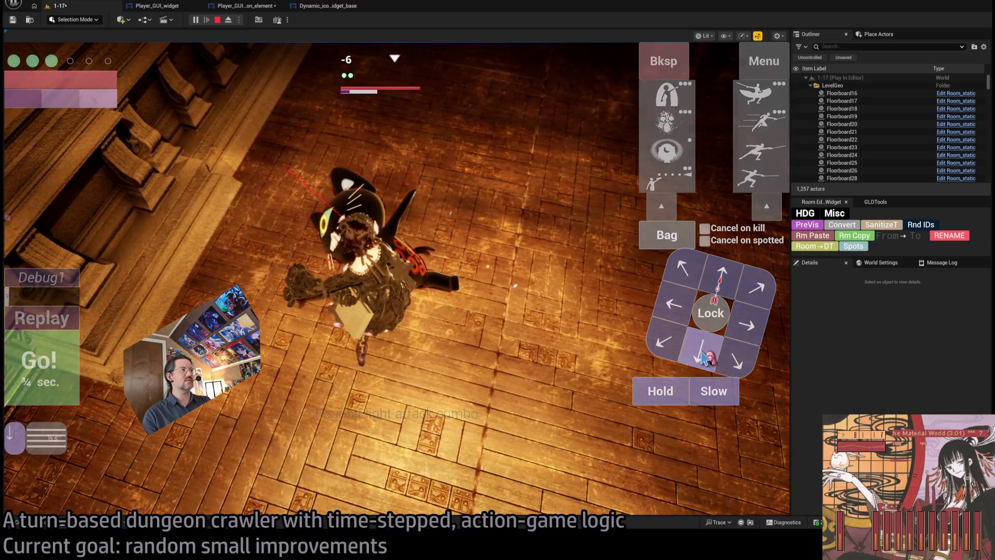
{"action": "left_click", "coordinate": [668, 193]}
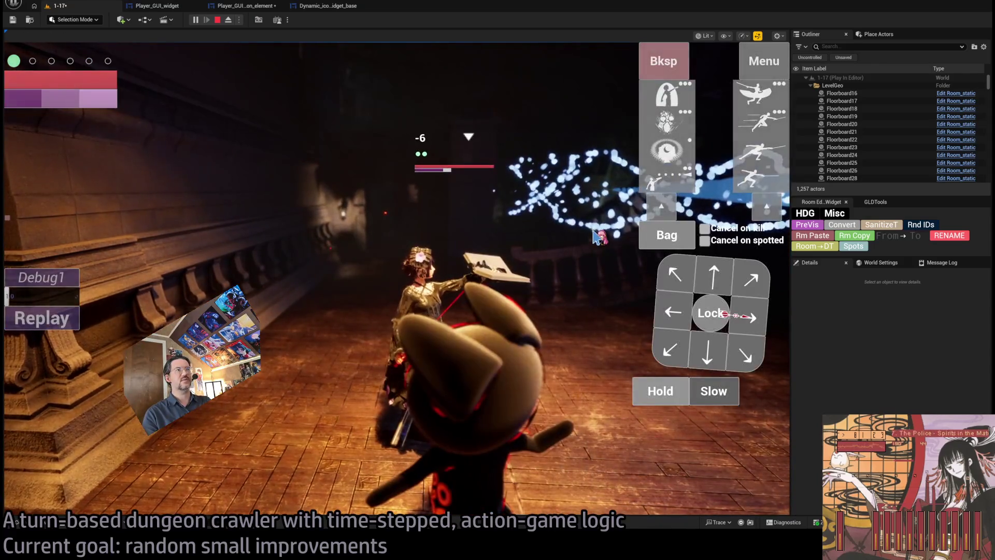
{"action": "left_click", "coordinate": [648, 152]}
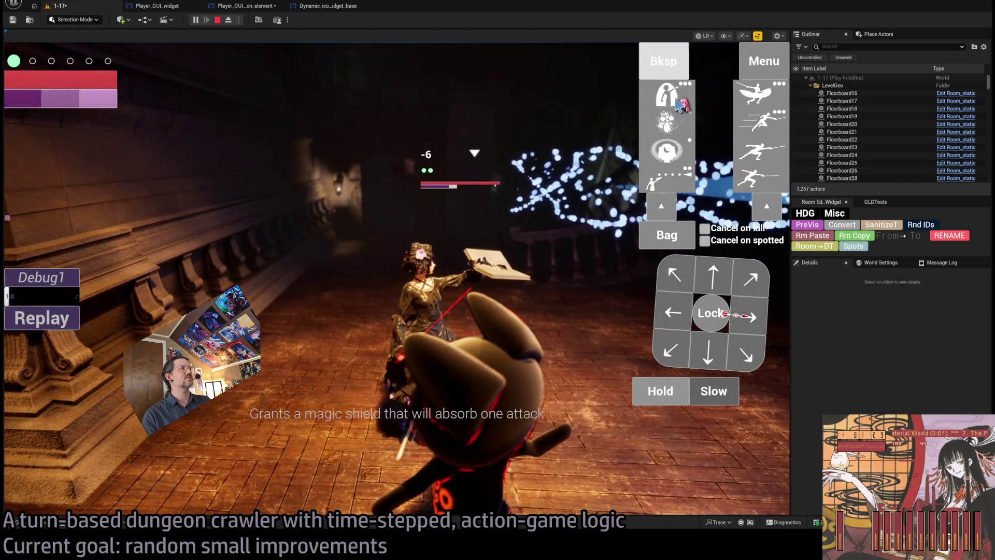
{"action": "left_click", "coordinate": [217, 20]}
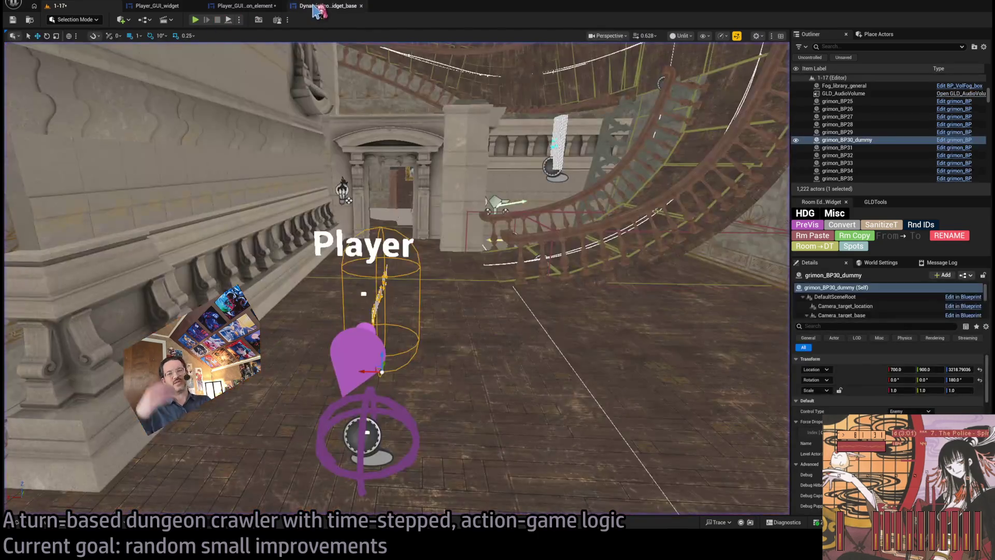
{"action": "left_click", "coordinate": [317, 7]}
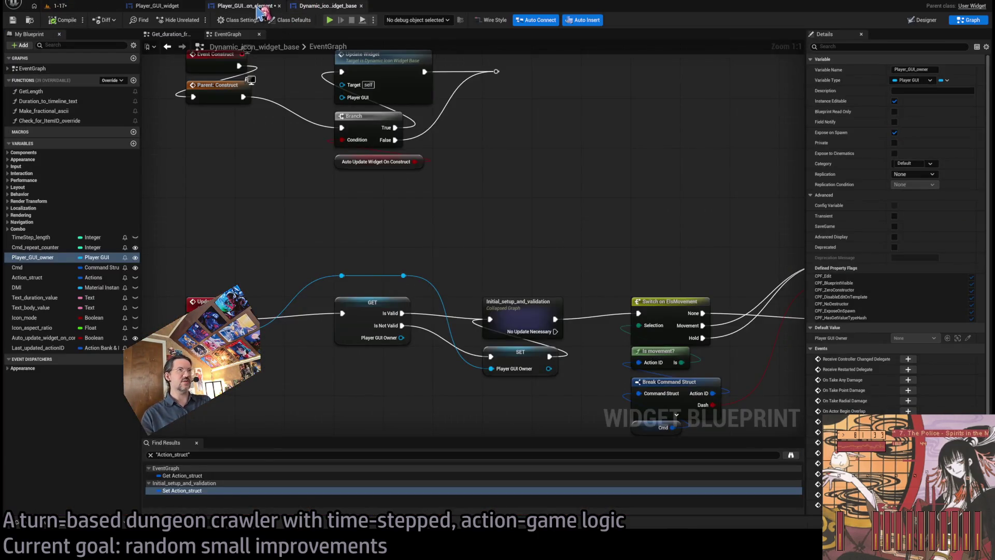
{"action": "left_click", "coordinate": [257, 7]}
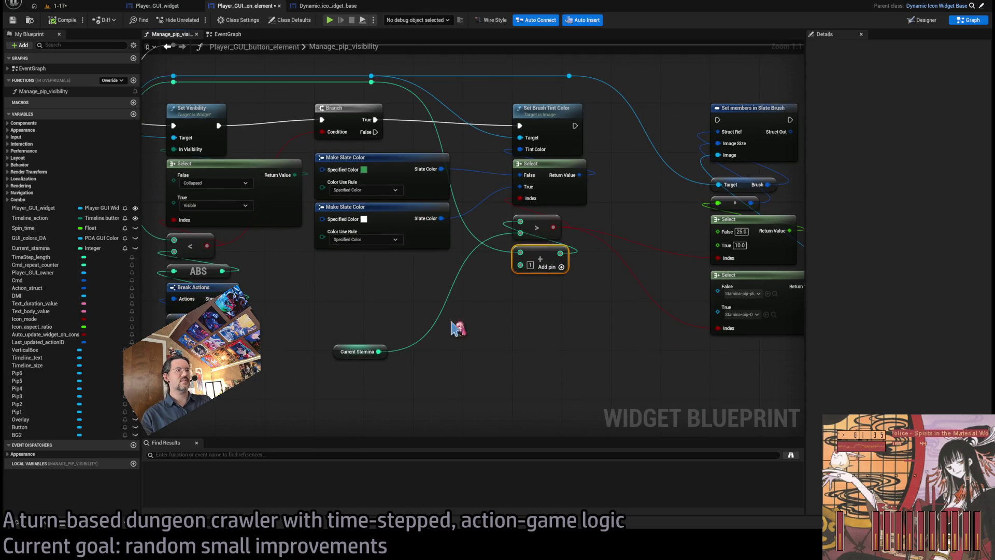
{"action": "left_click", "coordinate": [363, 352]}
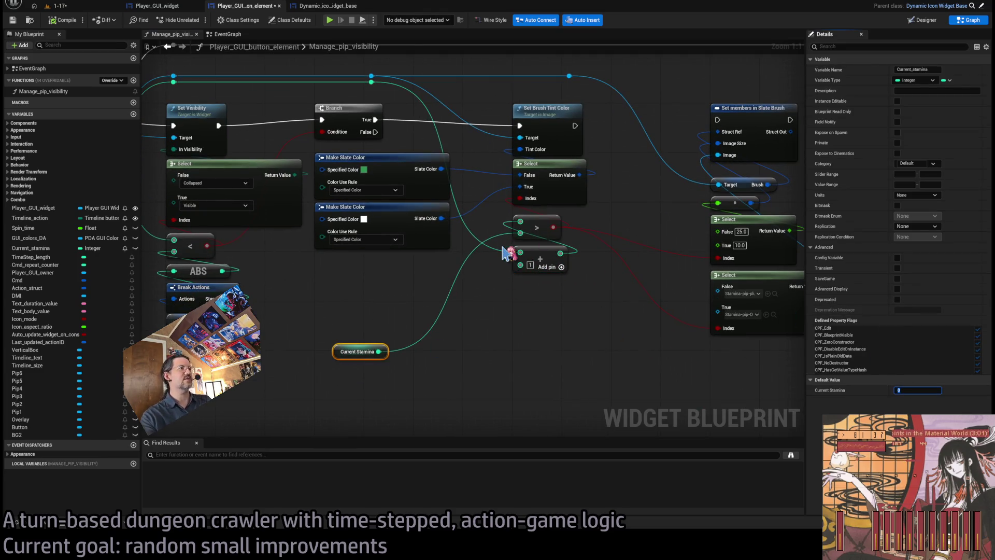
{"action": "left_click", "coordinate": [61, 6]}
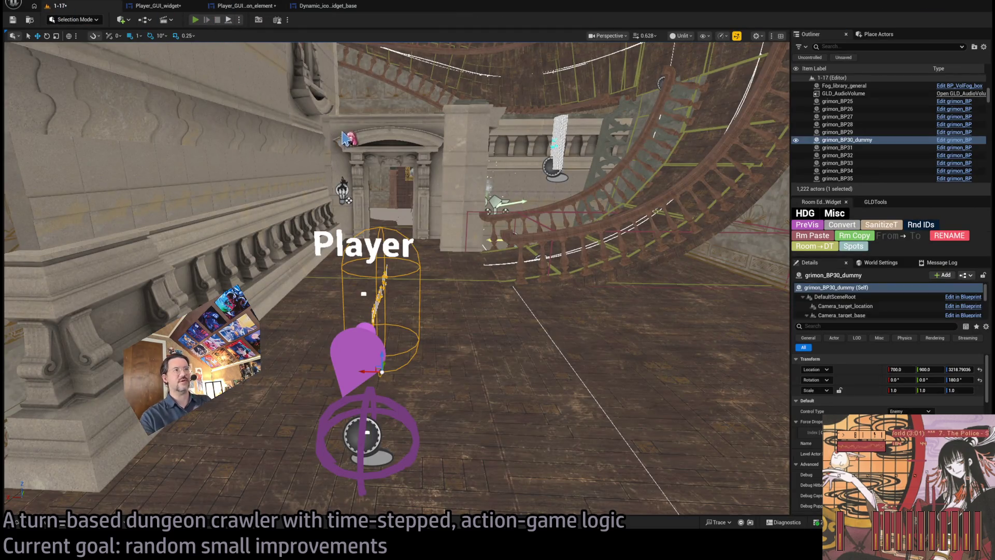
{"action": "key", "text": "alt+p"}
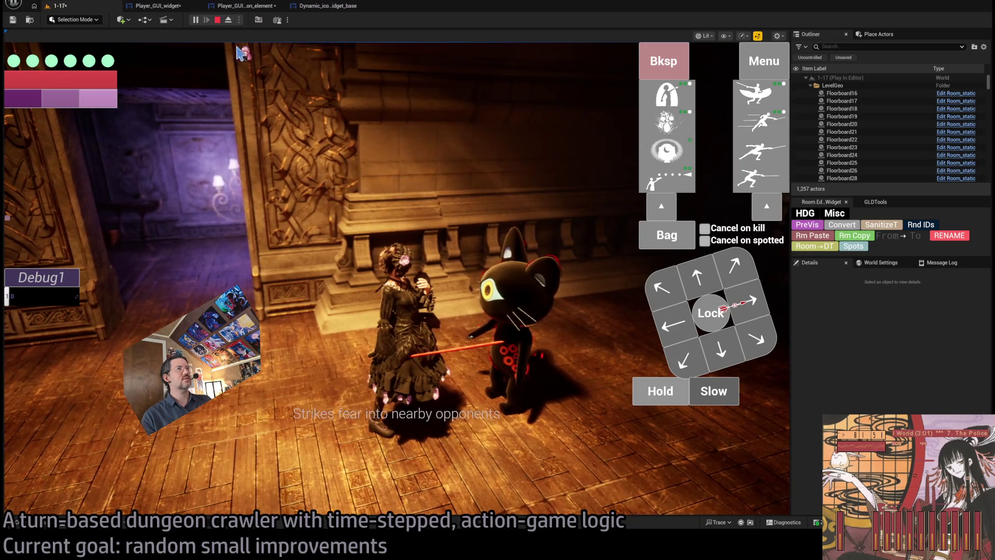
{"action": "left_click", "coordinate": [218, 20]}
{"action": "left_click", "coordinate": [215, 8]}
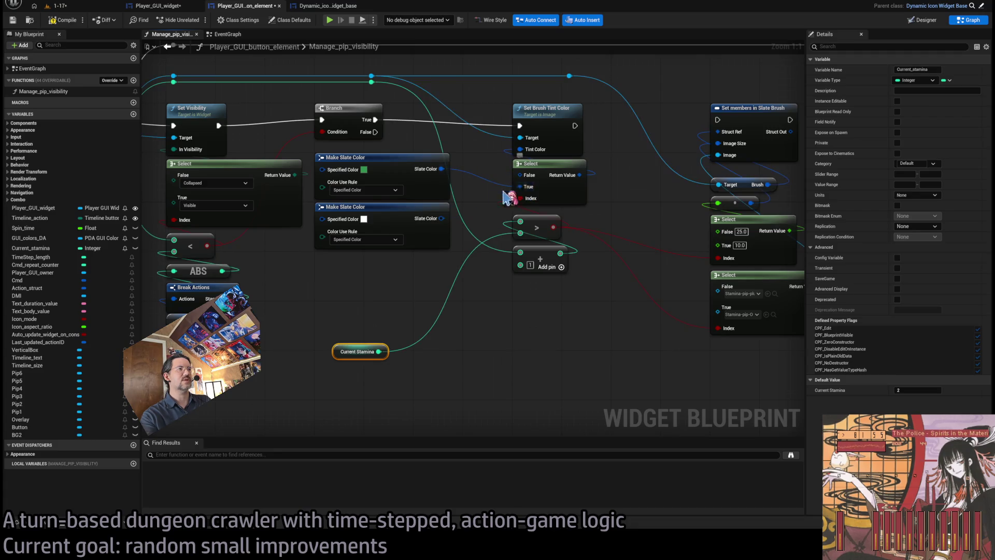
Wire the lower Make Slate Color into Select's False input, rearrange both nodes, and compile with pink.
{"action": "left_click_drag", "start_coordinate": [441, 218], "coordinate": [520, 175]}
{"action": "left_click_drag", "start_coordinate": [400, 160], "coordinate": [400, 258]}
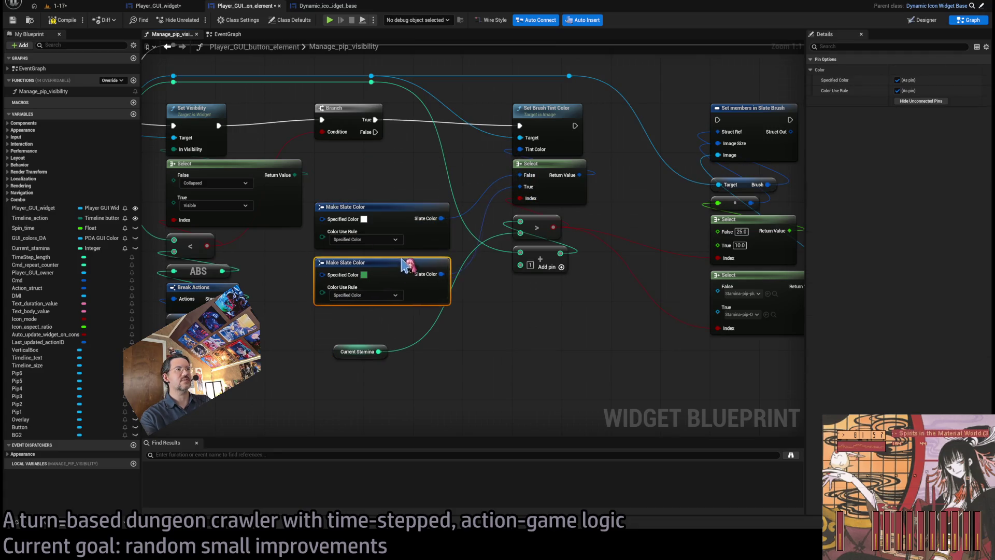
{"action": "left_click", "coordinate": [371, 208], "text": "shift"}
{"action": "left_click_drag", "start_coordinate": [370, 208], "coordinate": [370, 158]}
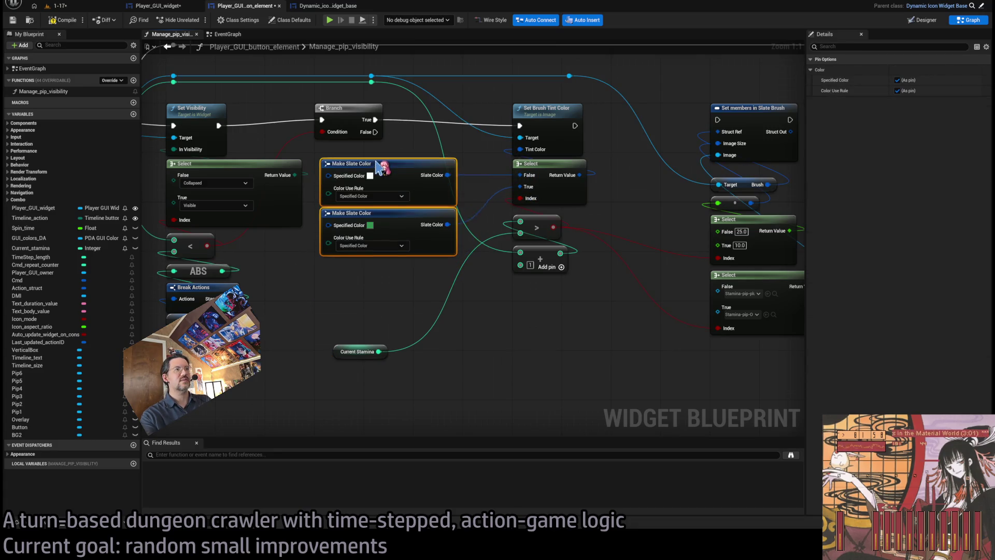
{"action": "left_click", "coordinate": [378, 262]}
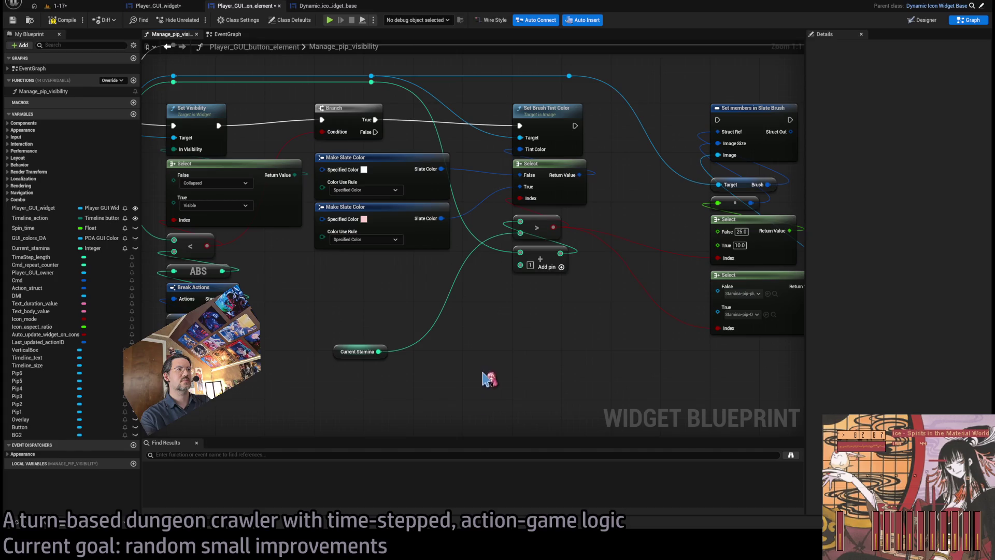
{"action": "left_click", "coordinate": [65, 23]}
Play-test the 1-17 level to check the pink pip colour.
{"action": "left_click", "coordinate": [73, 7]}
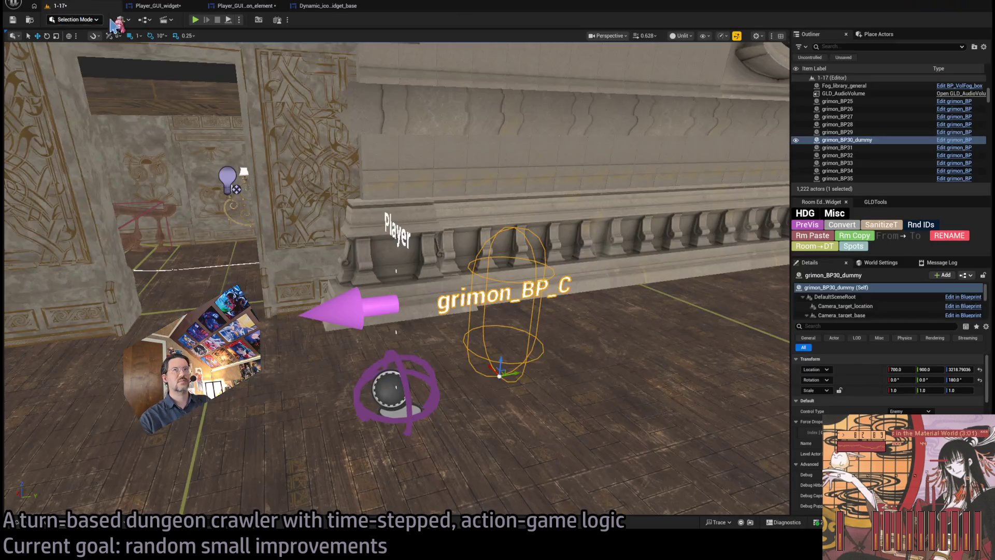
{"action": "key", "text": "alt+p"}
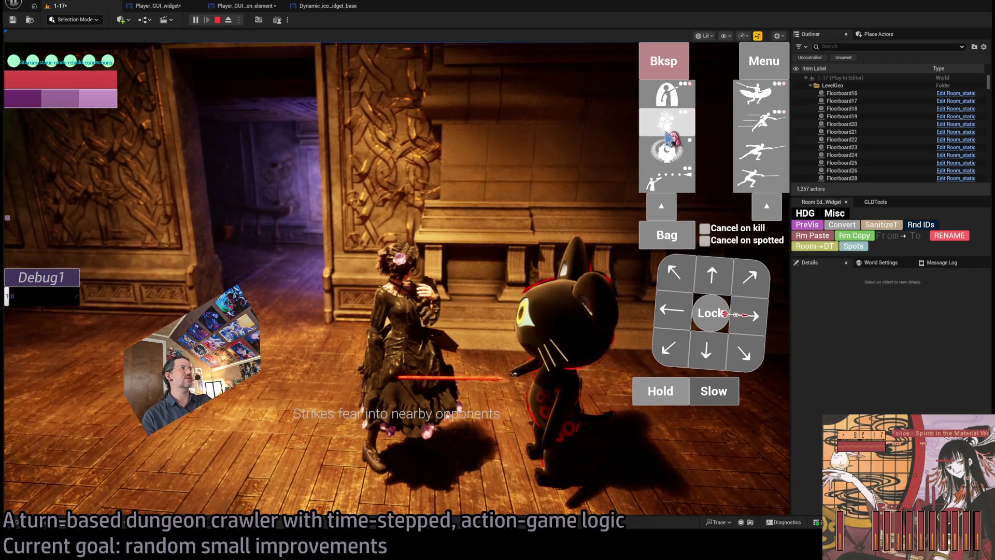
{"action": "left_click", "coordinate": [219, 21]}
Look over Dynamic_icon_widget_base, Player_GUI_widget and Manage_pip_visibility, then return to the 1-17 level.
{"action": "left_click", "coordinate": [332, 10]}
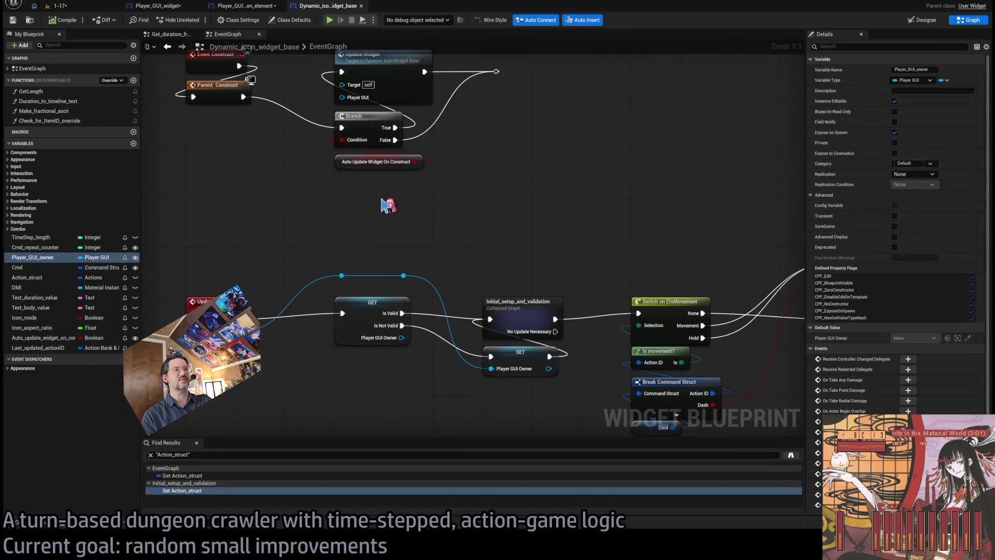
{"action": "left_click", "coordinate": [244, 6]}
{"action": "left_click", "coordinate": [158, 6]}
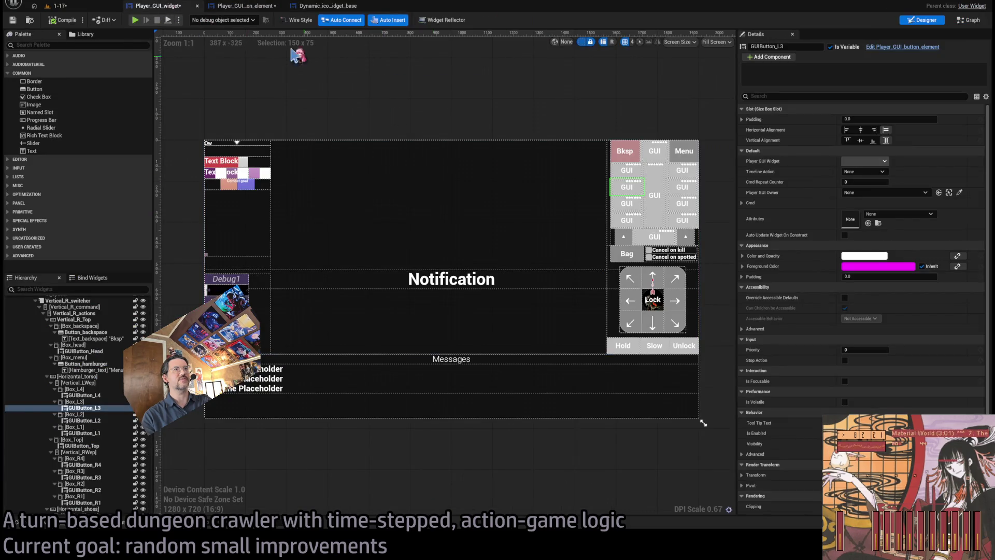
{"action": "left_click", "coordinate": [244, 5]}
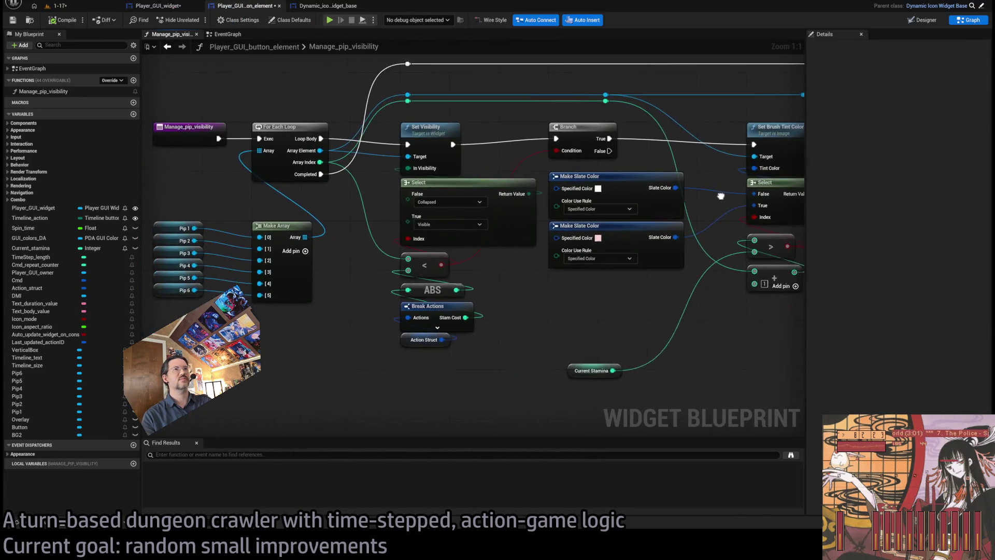
{"action": "left_click_drag", "start_coordinate": [720, 196], "coordinate": [708, 206]}
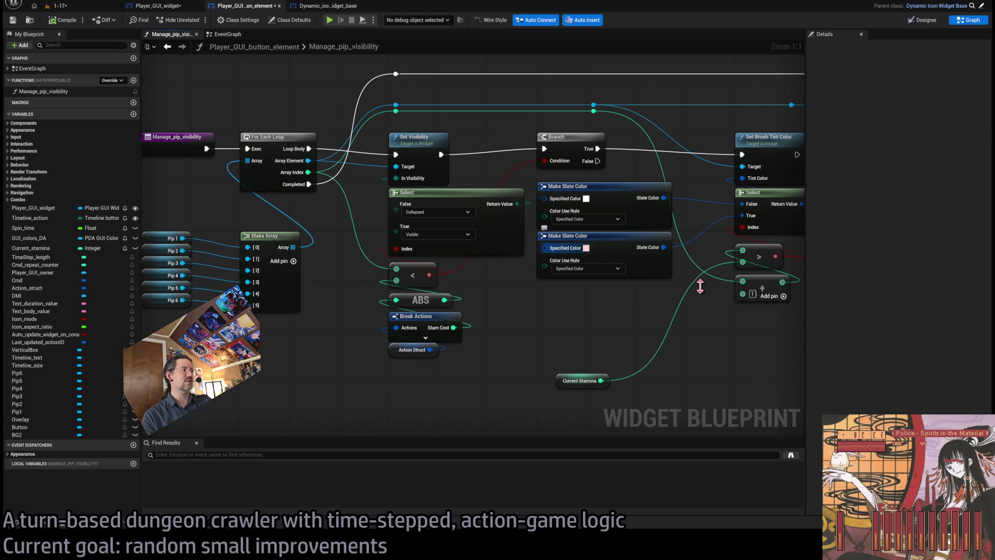
{"action": "left_click", "coordinate": [57, 6]}
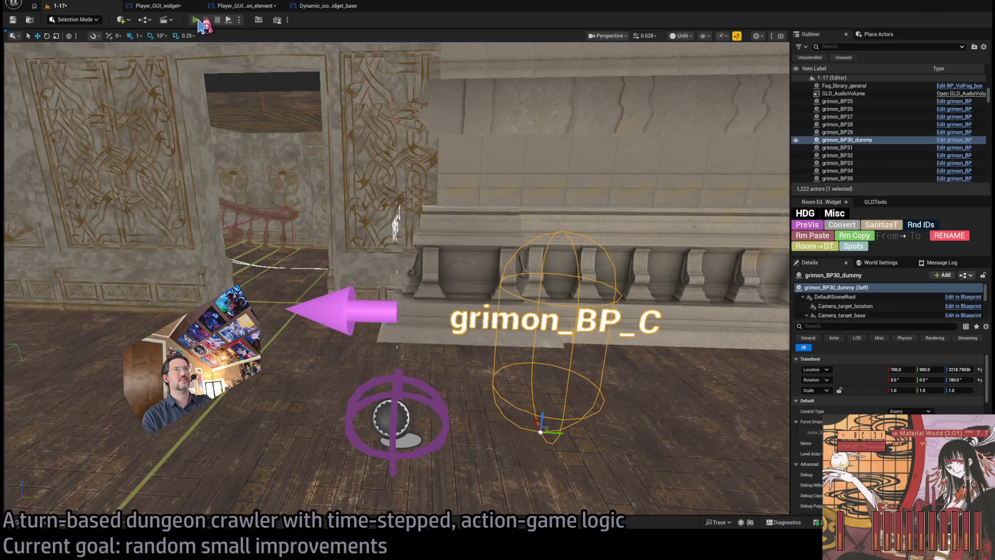
Run three test plays of the 1-17 level, checking the button element's pip visibility graph between runs.
{"action": "key", "text": "alt+p"}
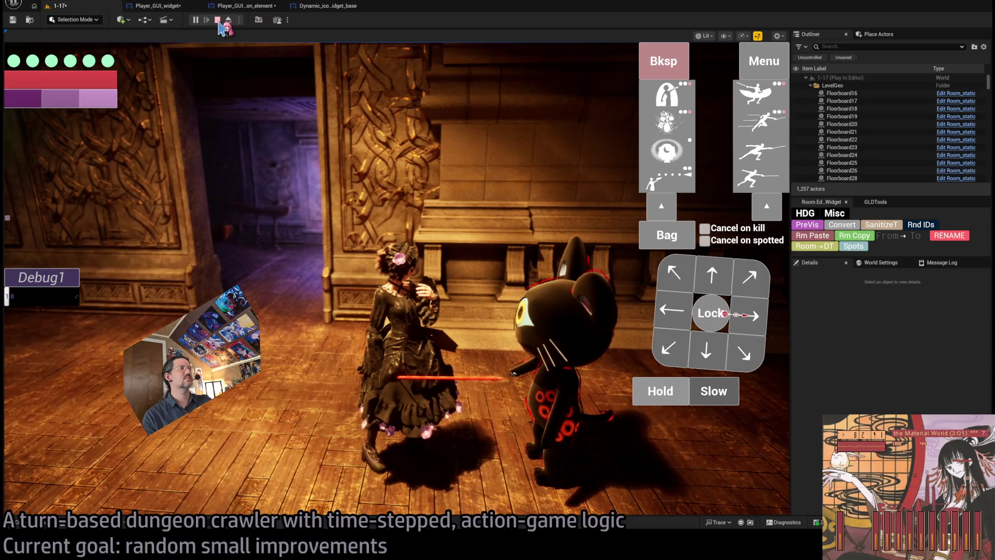
{"action": "left_click", "coordinate": [218, 21]}
{"action": "left_click", "coordinate": [174, 11]}
{"action": "left_click", "coordinate": [226, 9]}
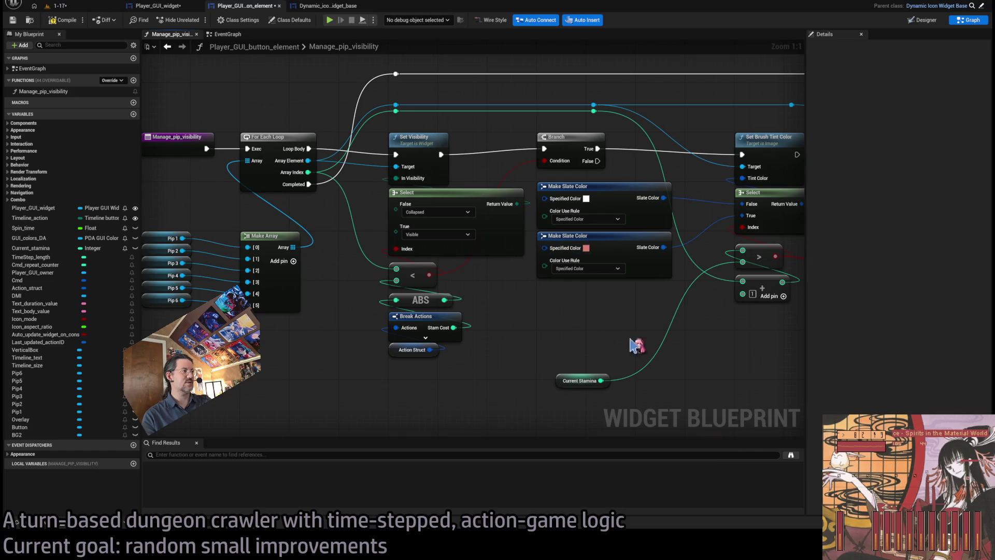
{"action": "left_click", "coordinate": [79, 8]}
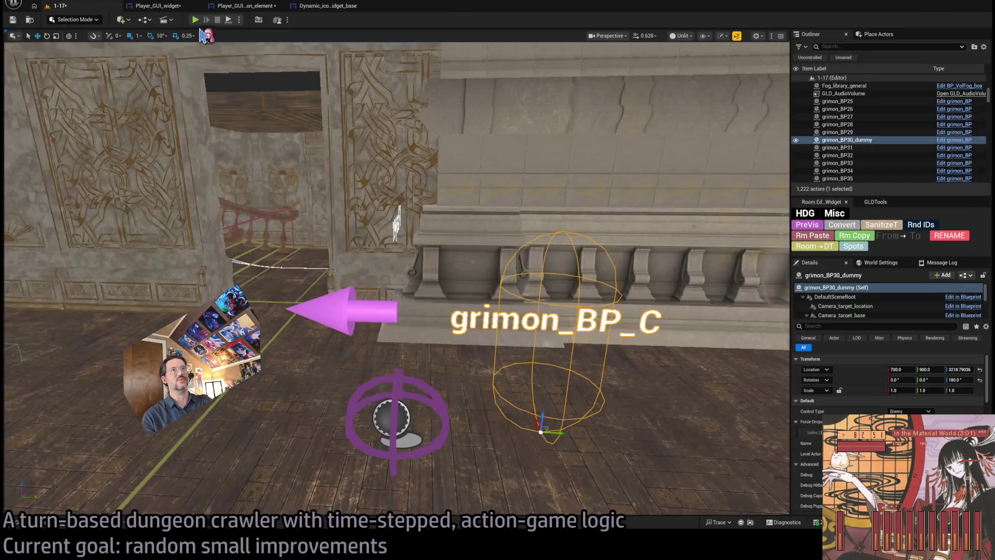
{"action": "left_click", "coordinate": [195, 20]}
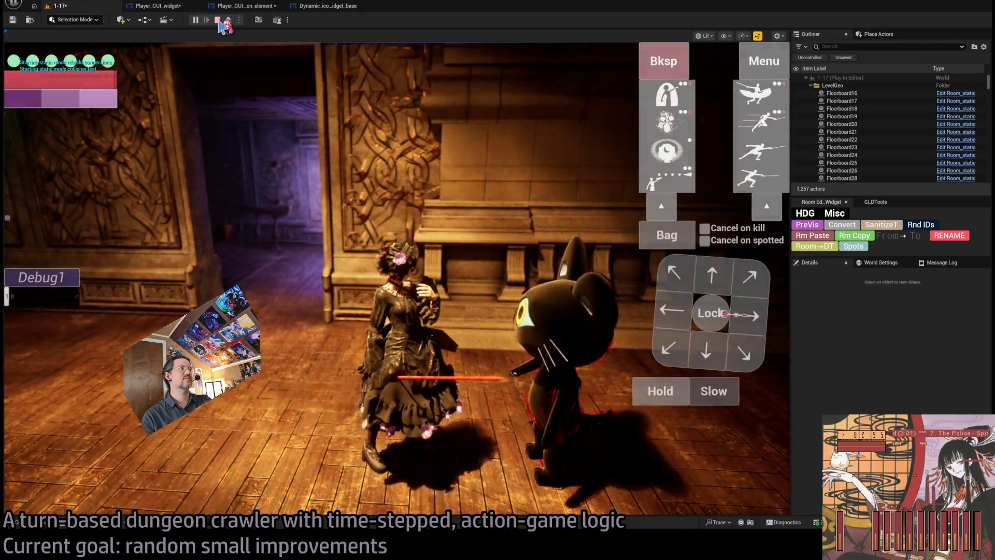
{"action": "left_click", "coordinate": [217, 19]}
{"action": "left_click", "coordinate": [243, 6]}
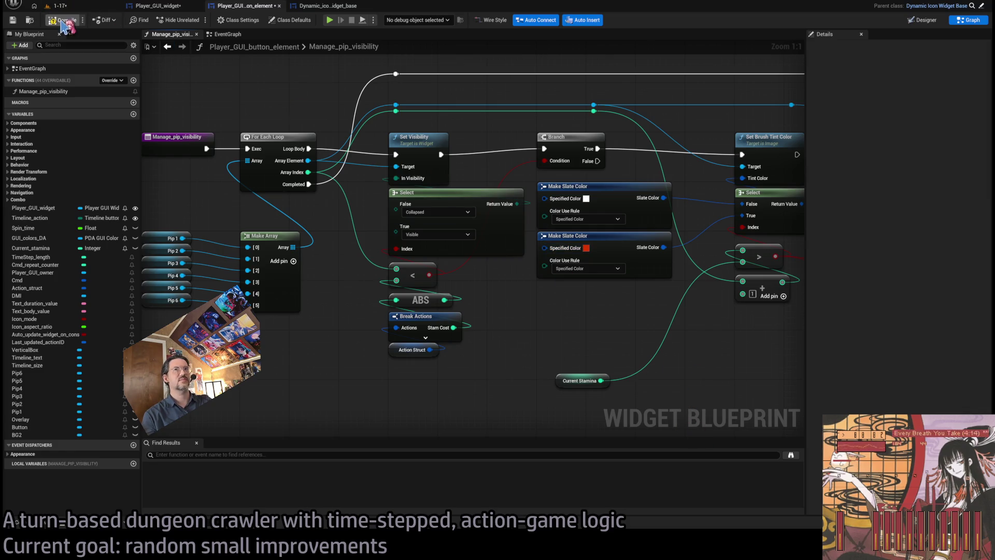
{"action": "left_click", "coordinate": [78, 11]}
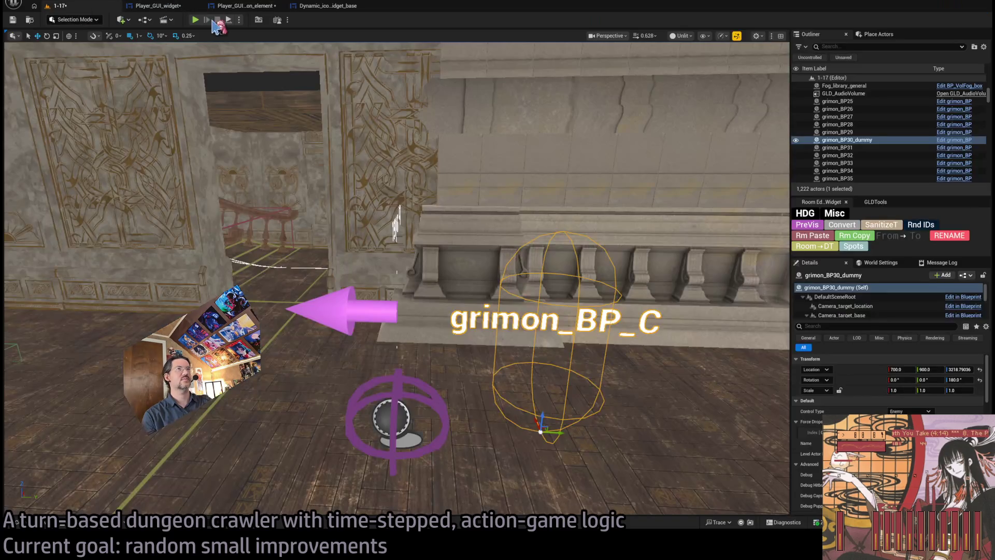
{"action": "left_click", "coordinate": [196, 20]}
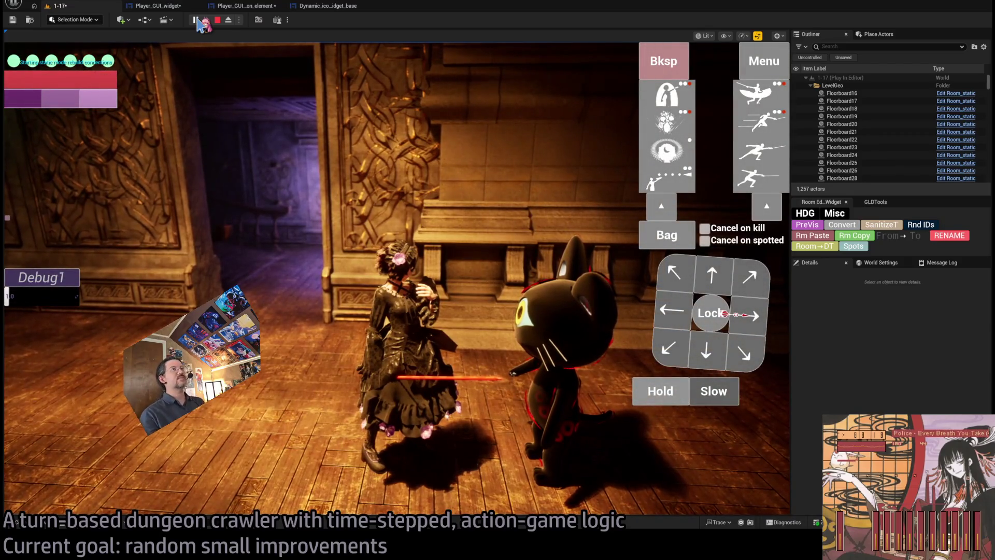
{"action": "left_click", "coordinate": [216, 21]}
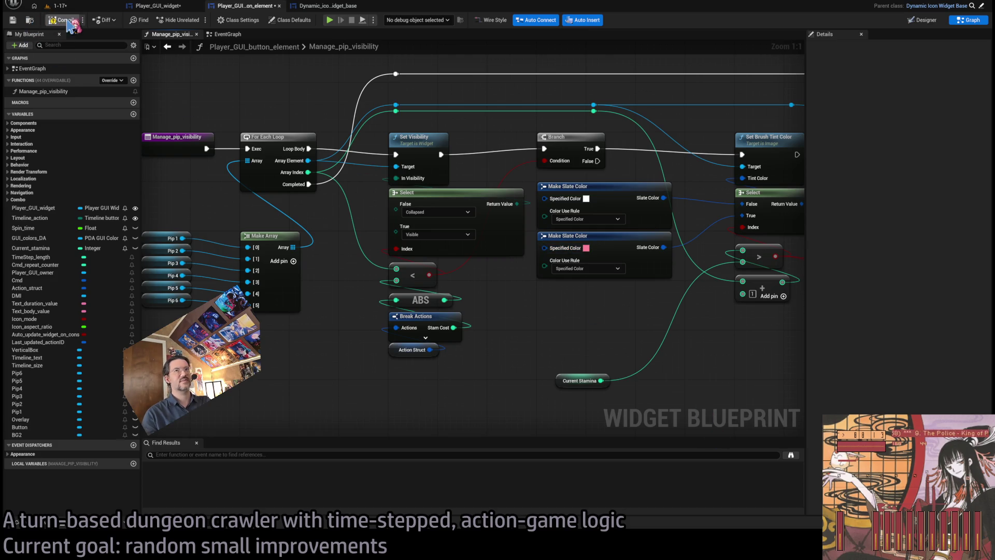
Run another test play of the 1-17 level.
{"action": "left_click", "coordinate": [102, 7]}
{"action": "left_click", "coordinate": [195, 20]}
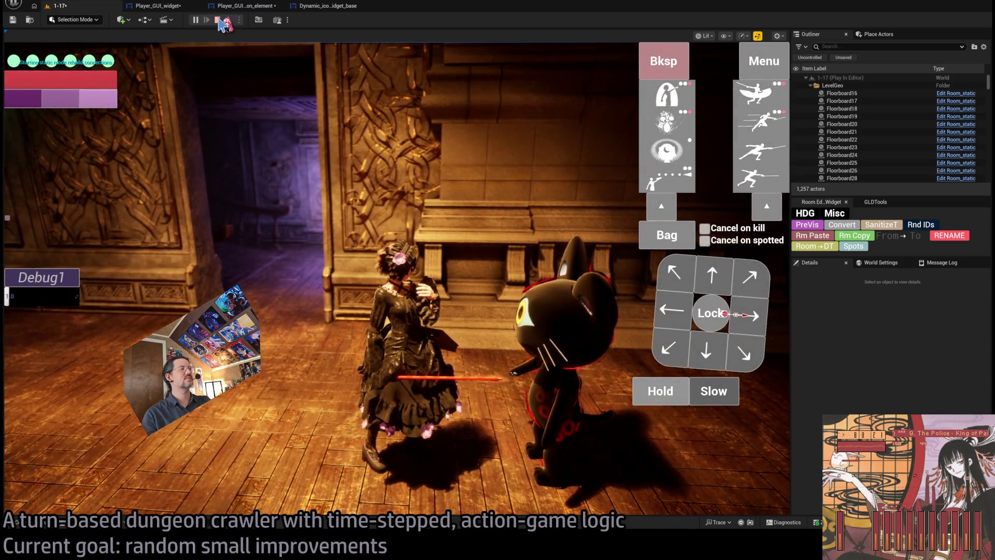
{"action": "left_click", "coordinate": [218, 21]}
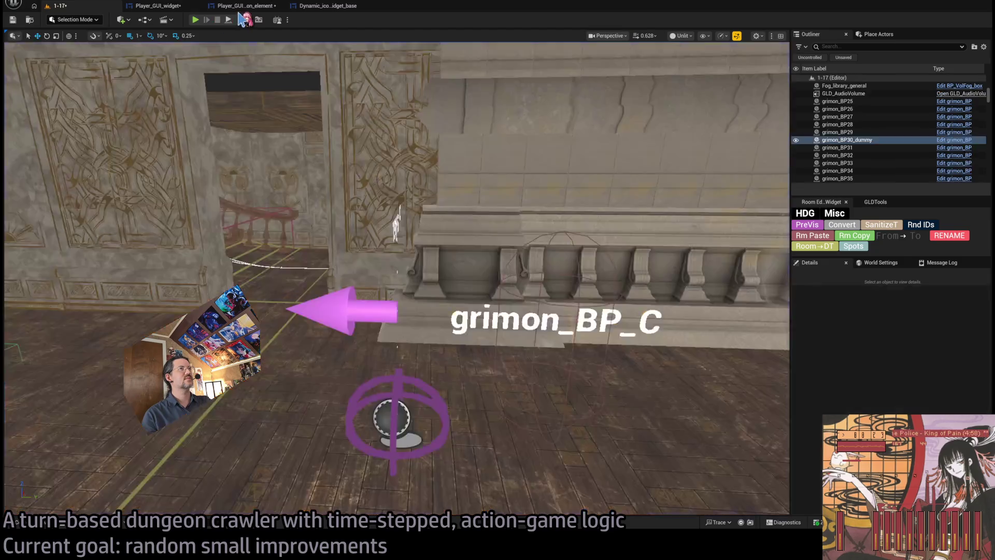
Move the Current Stamina getter up beside the Make Slate Color nodes in the pip graph.
{"action": "left_click_drag", "start_coordinate": [534, 254], "coordinate": [534, 285]}
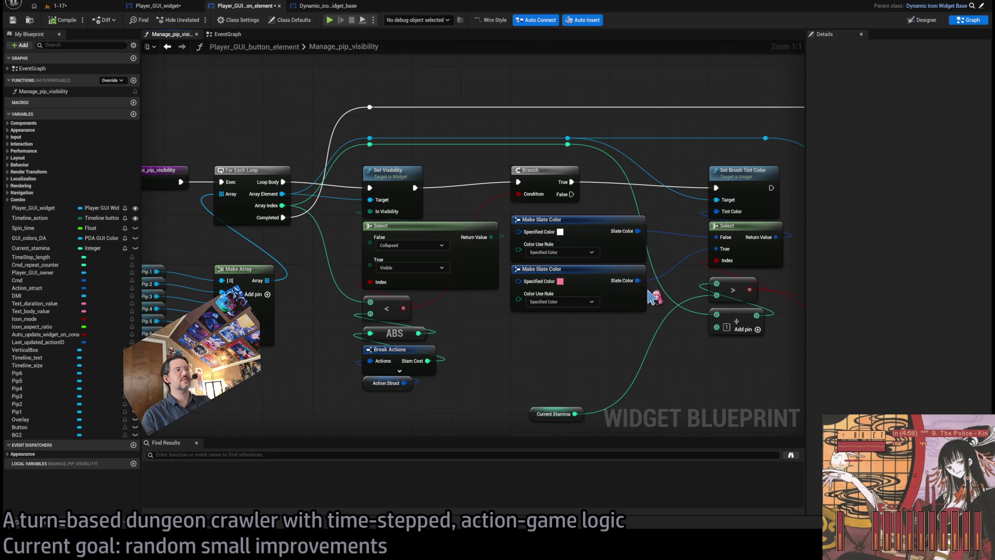
{"action": "left_click_drag", "start_coordinate": [655, 297], "coordinate": [466, 315]}
{"action": "left_click", "coordinate": [574, 191]}
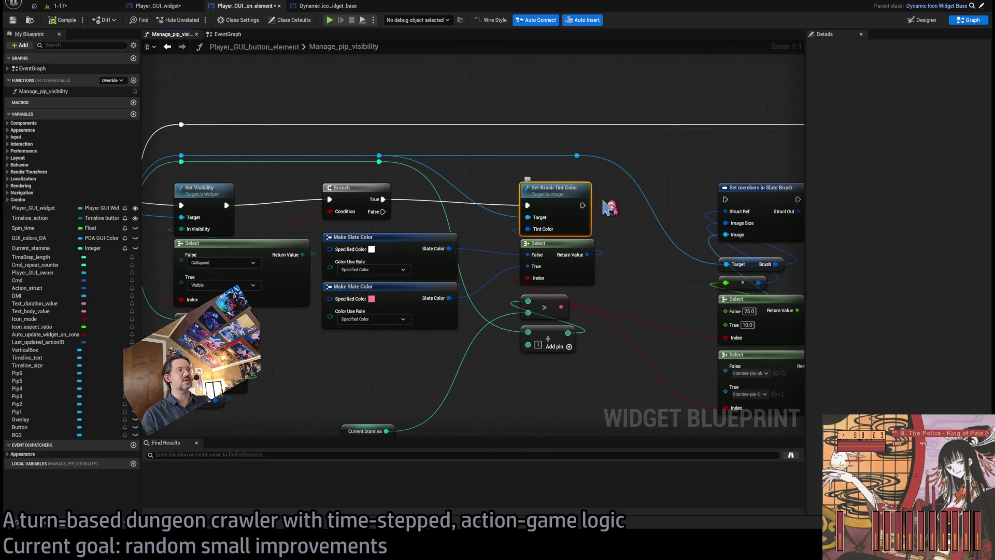
{"action": "left_click", "coordinate": [638, 224]}
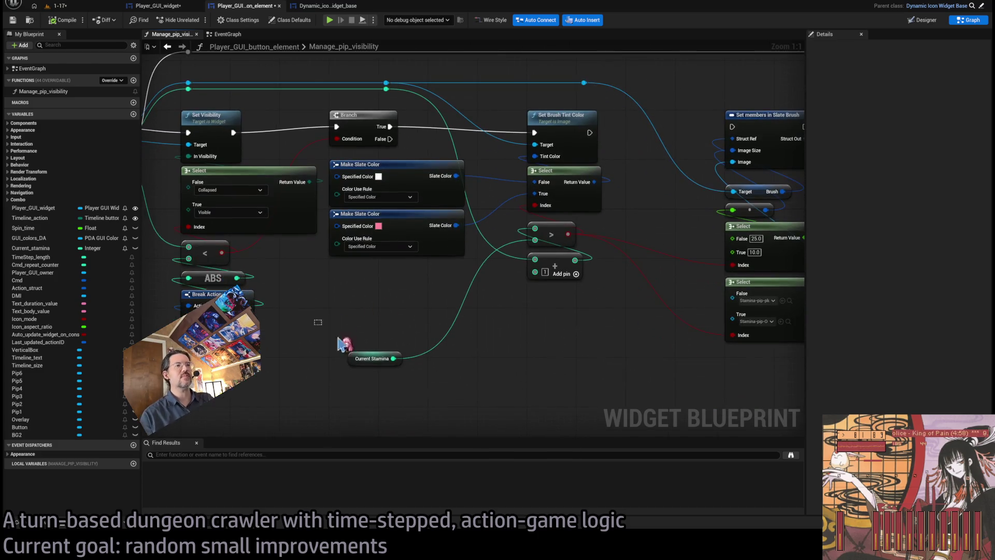
{"action": "left_click_drag", "start_coordinate": [348, 356], "coordinate": [336, 307]}
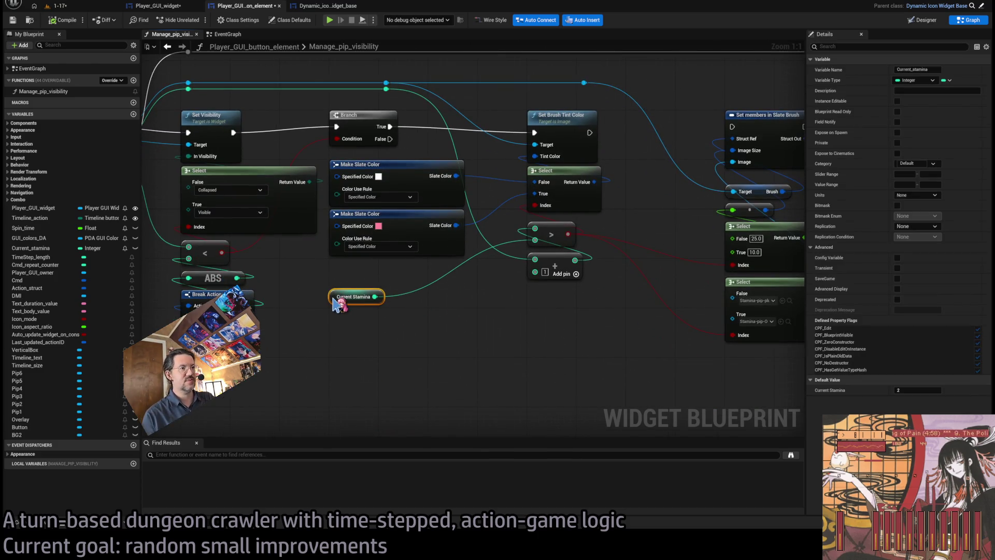
{"action": "left_click", "coordinate": [515, 344]}
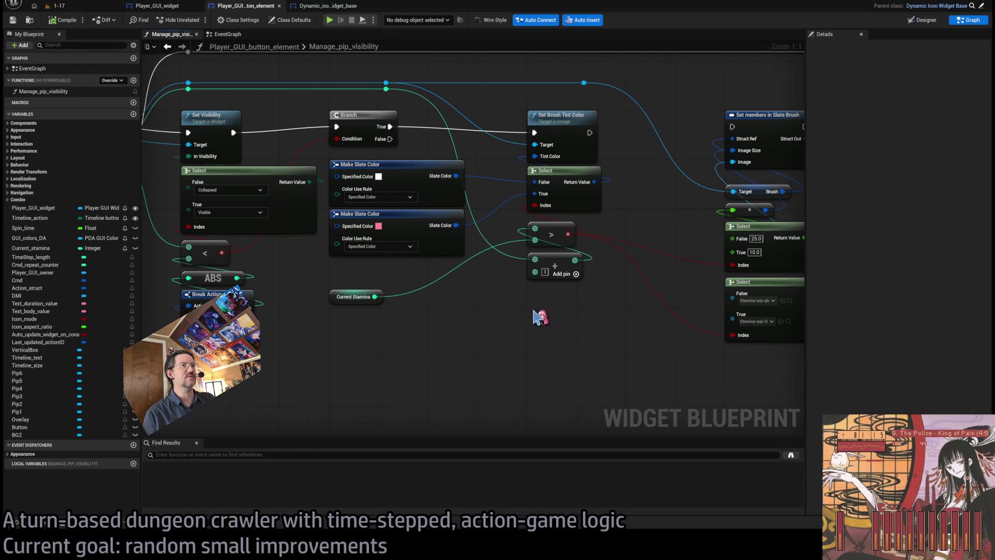
{"action": "left_click", "coordinate": [61, 6]}
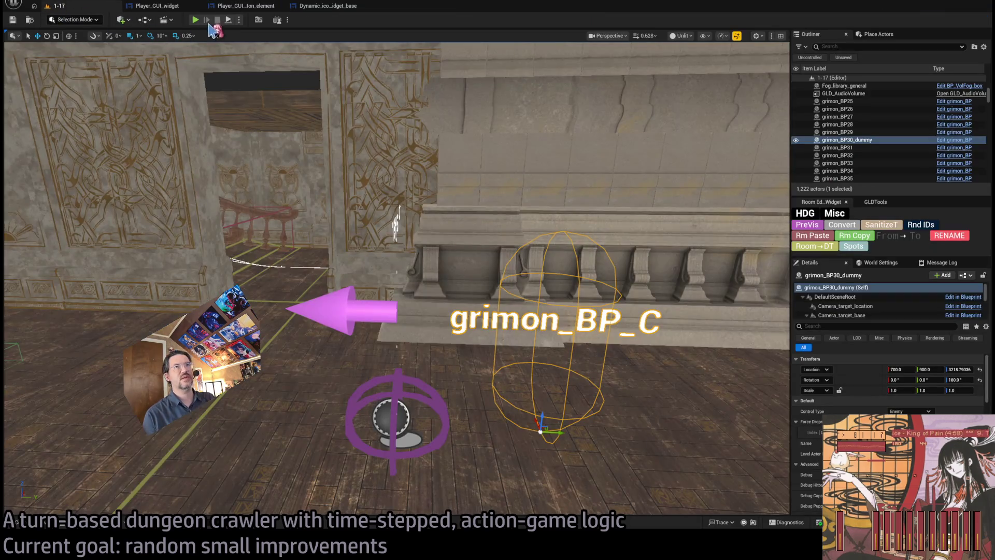
Test-play the 1-17 level again and return to the button element's graph.
{"action": "left_click", "coordinate": [196, 20]}
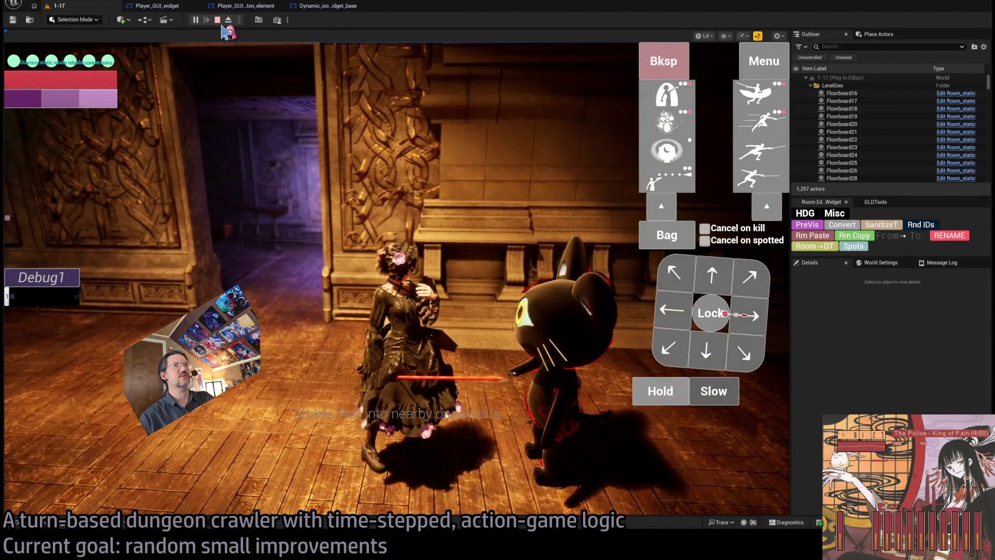
{"action": "left_click", "coordinate": [218, 20]}
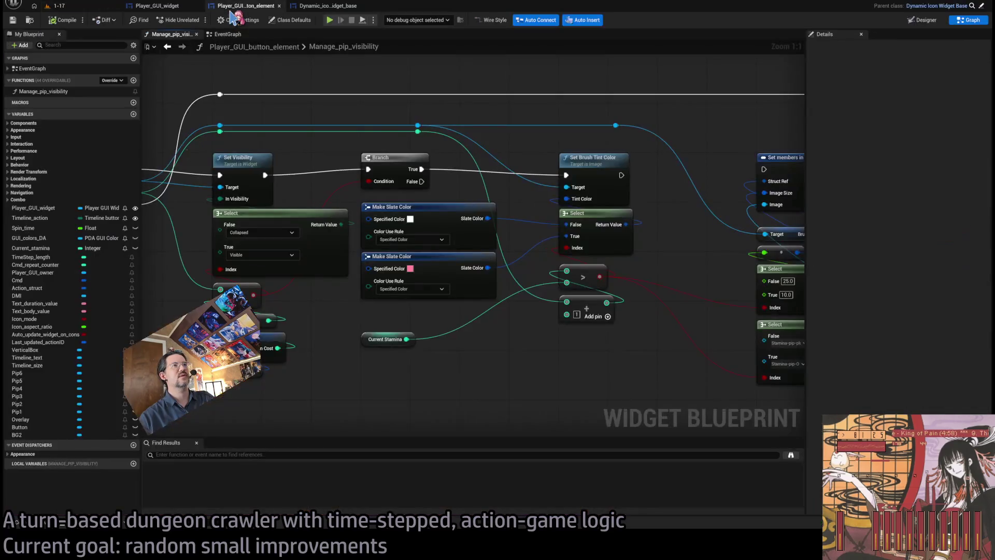
{"action": "left_click", "coordinate": [231, 7]}
{"action": "scroll", "coordinate": [438, 267], "scroll_direction": "down", "scroll_amount": 2}
{"action": "scroll", "coordinate": [438, 267], "scroll_direction": "up", "scroll_amount": 1}
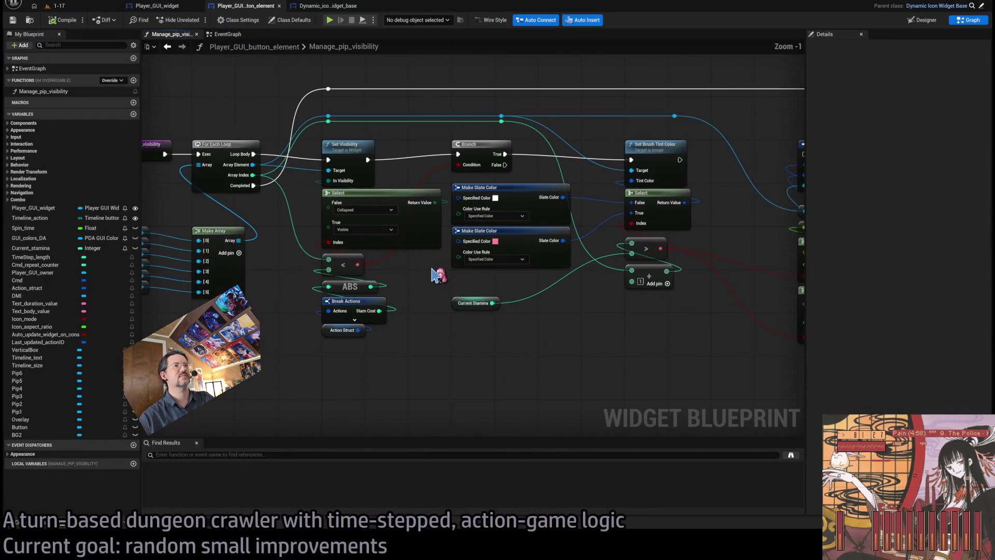
{"action": "scroll", "coordinate": [430, 271], "scroll_direction": "up", "scroll_amount": 1}
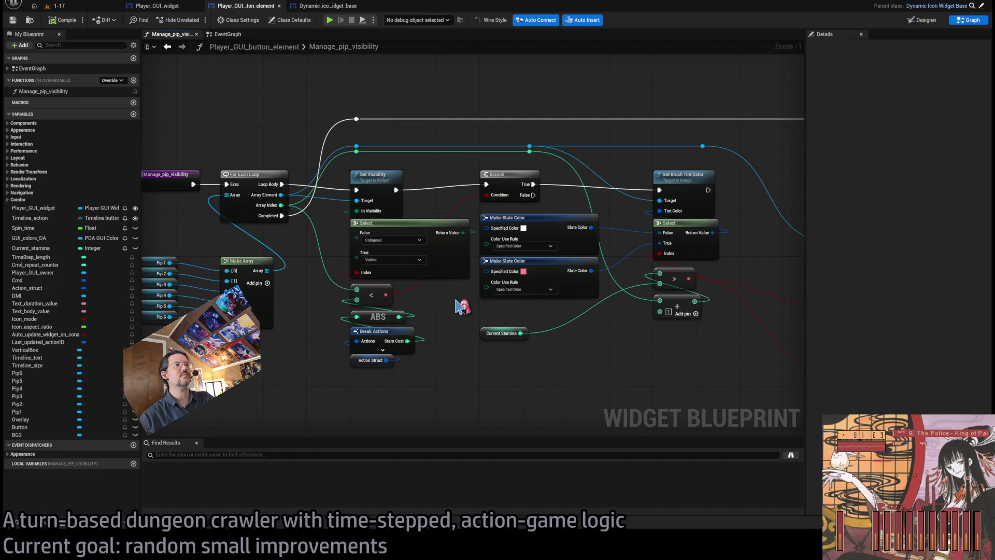
Make Current_stamina Expose on Spawn and Instance Editable, then search Player_GUI_widget for GUIButton_L3.
{"action": "left_click_drag", "start_coordinate": [463, 307], "coordinate": [529, 289]}
{"action": "mouse_move", "coordinate": [536, 356]}
{"action": "left_mouse_down"}
{"action": "mouse_move", "coordinate": [438, 329]}
{"action": "mouse_move", "coordinate": [601, 318]}
{"action": "mouse_move", "coordinate": [586, 311]}
{"action": "left_mouse_up"}
{"action": "left_click", "coordinate": [576, 340]}
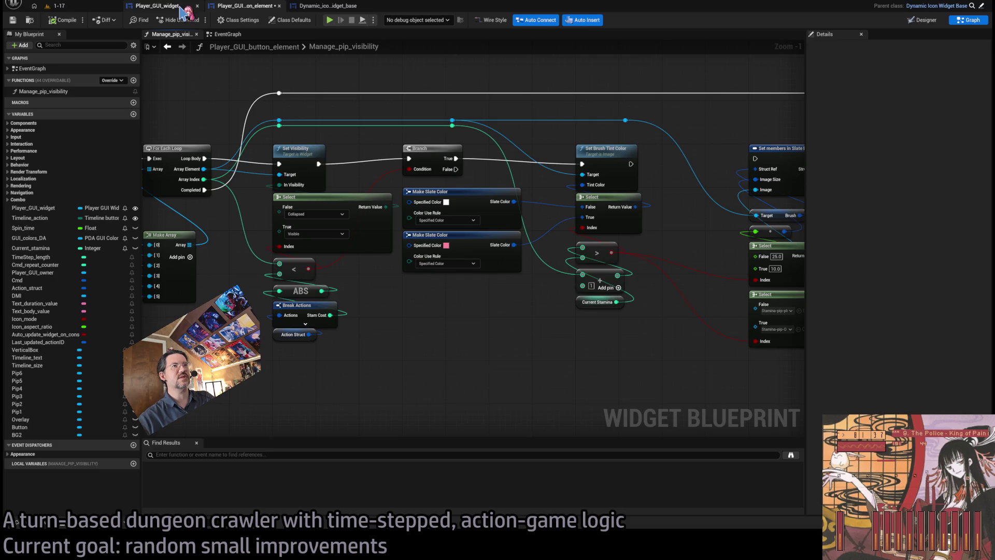
{"action": "left_click", "coordinate": [591, 303]}
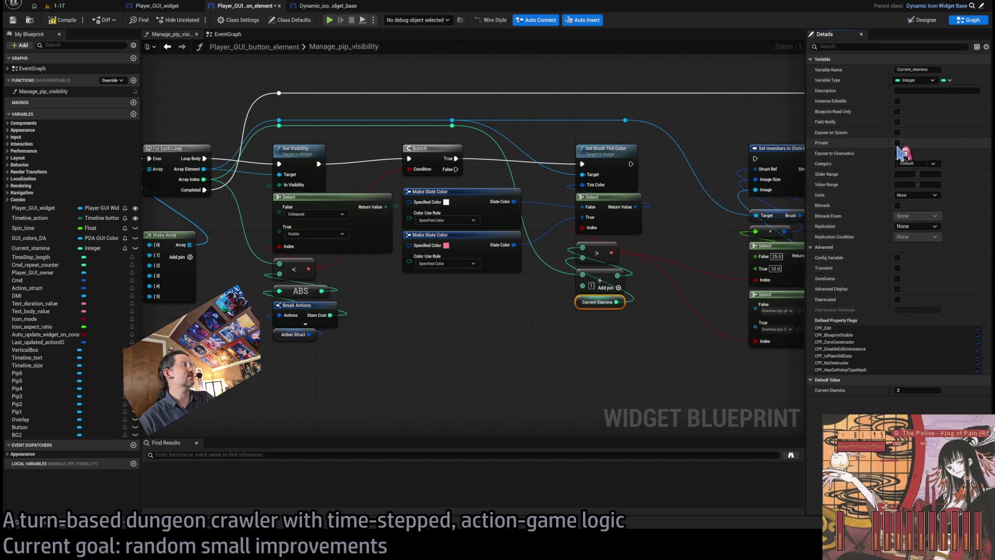
{"action": "left_click", "coordinate": [898, 133]}
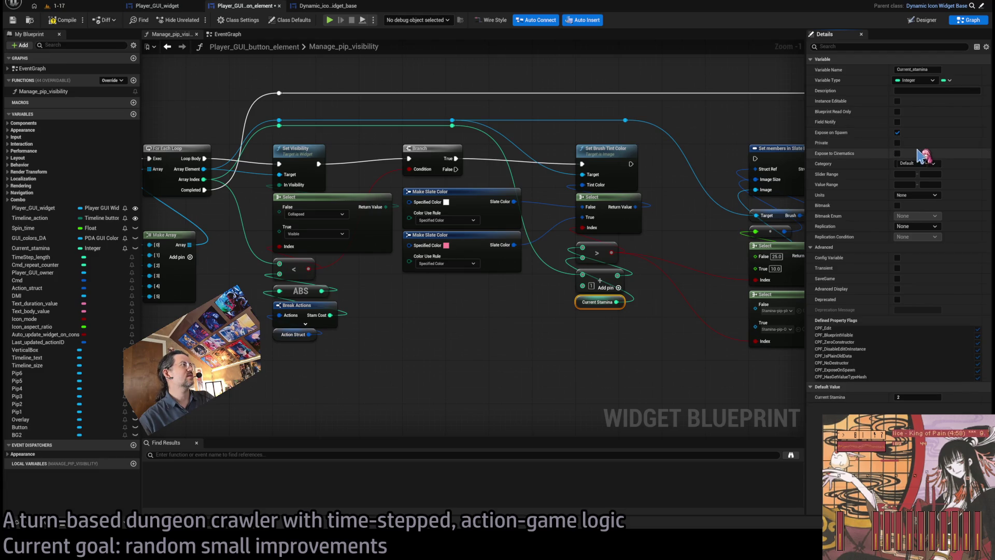
{"action": "left_click", "coordinate": [898, 101]}
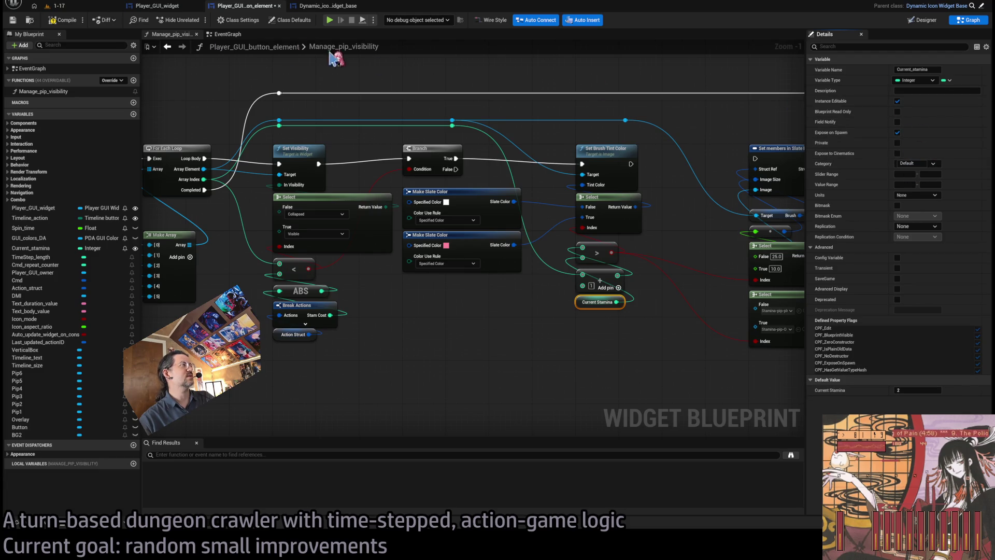
{"action": "left_click", "coordinate": [155, 6]}
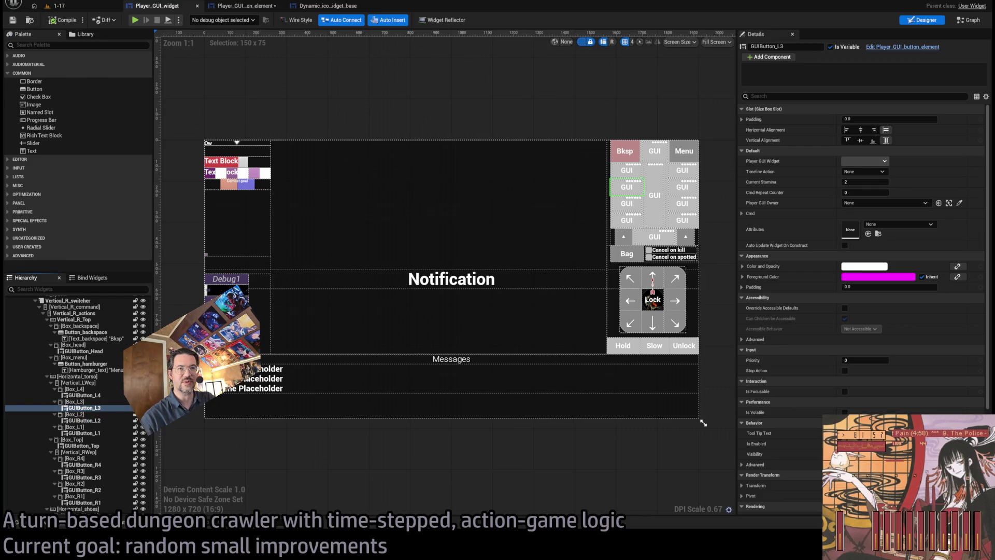
{"action": "key", "text": "shift+alt+f"}
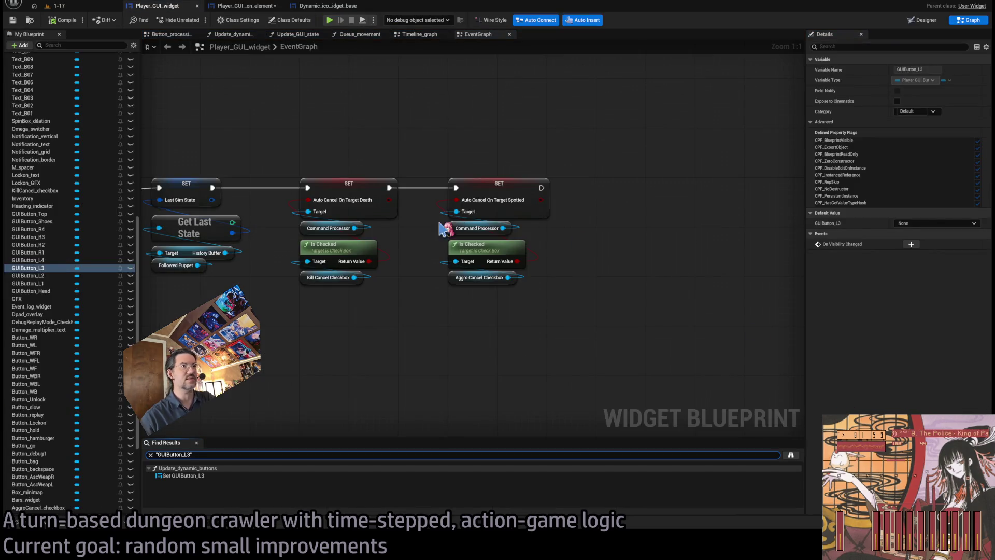
Jump to the GUIButton_L3 usage in Update_dynamic_buttons and inspect the Update Widget call.
{"action": "double_click", "coordinate": [189, 476]}
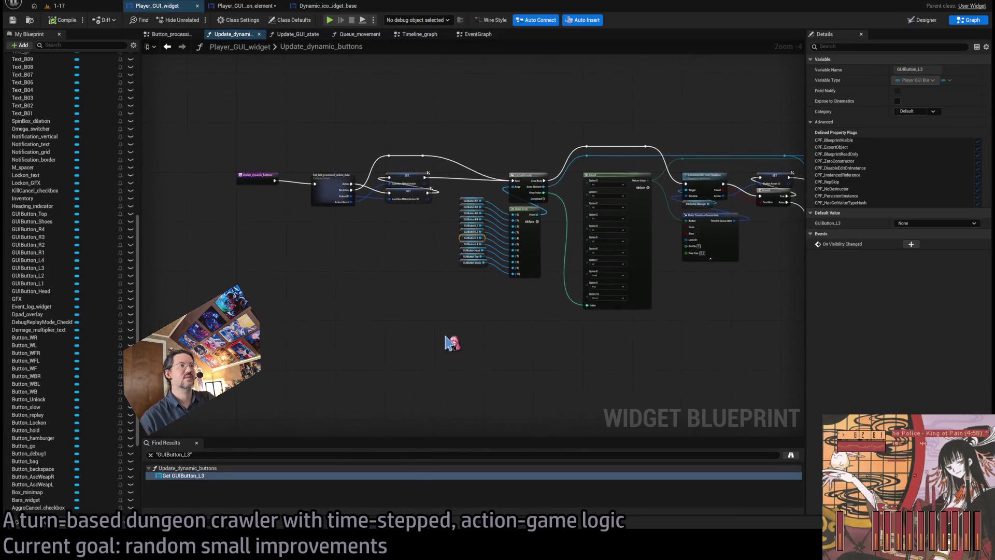
{"action": "scroll", "coordinate": [543, 328], "scroll_direction": "down", "scroll_amount": 2}
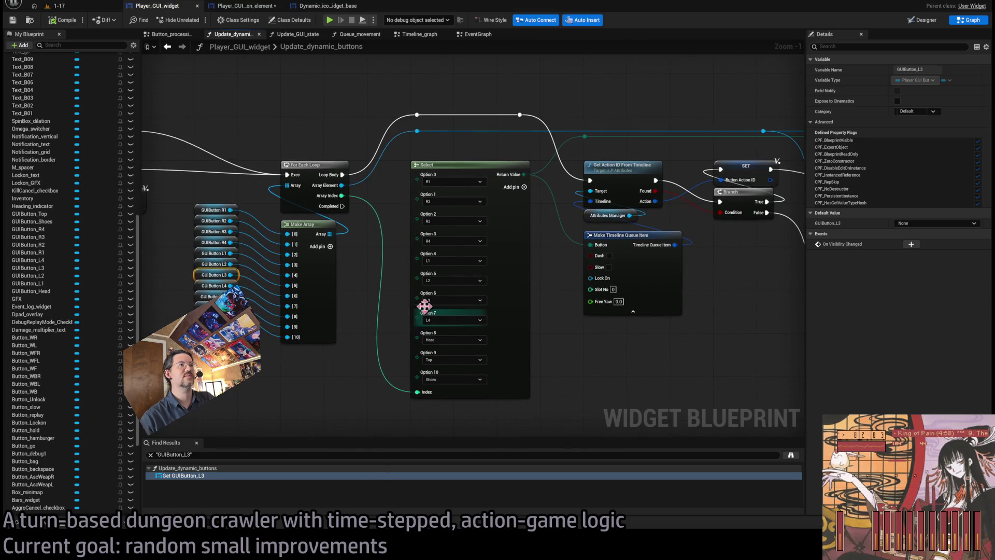
{"action": "scroll", "coordinate": [393, 347], "scroll_direction": "up", "scroll_amount": 1}
{"action": "left_click_drag", "start_coordinate": [578, 349], "coordinate": [434, 349]}
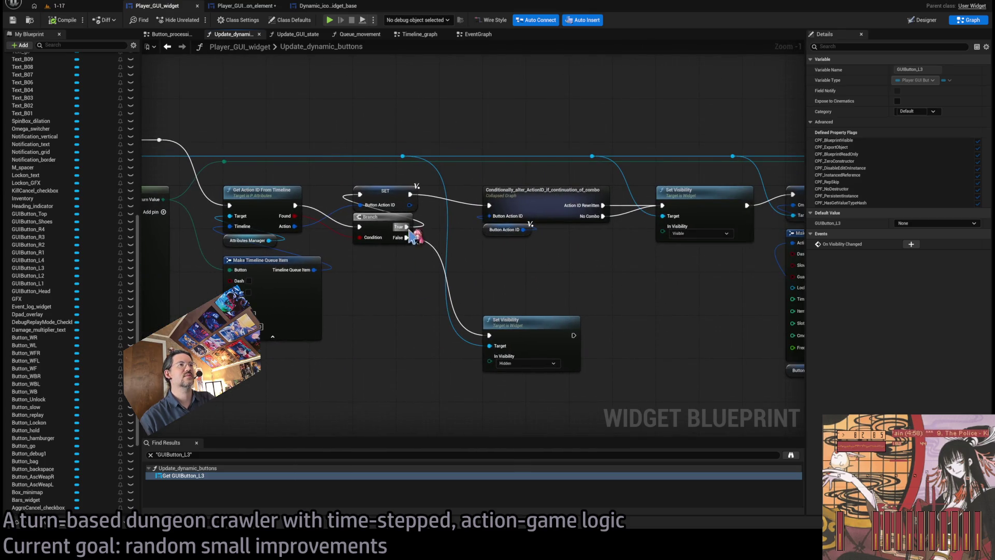
{"action": "mouse_move", "coordinate": [543, 256]}
{"action": "left_mouse_down"}
{"action": "mouse_move", "coordinate": [412, 290]}
{"action": "mouse_move", "coordinate": [145, 289]}
{"action": "left_mouse_up"}
{"action": "scroll", "coordinate": [419, 293], "scroll_direction": "down", "scroll_amount": 1}
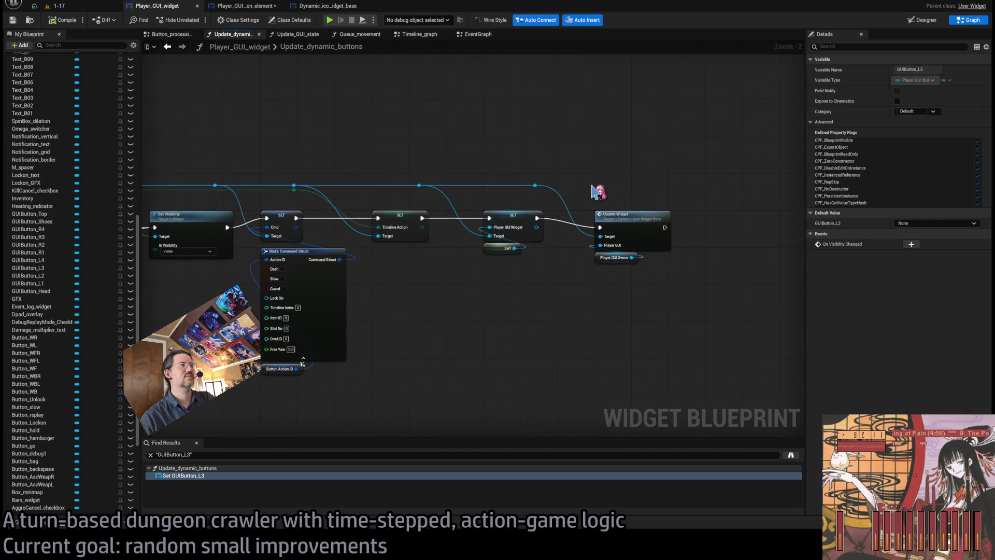
{"action": "left_click", "coordinate": [638, 222]}
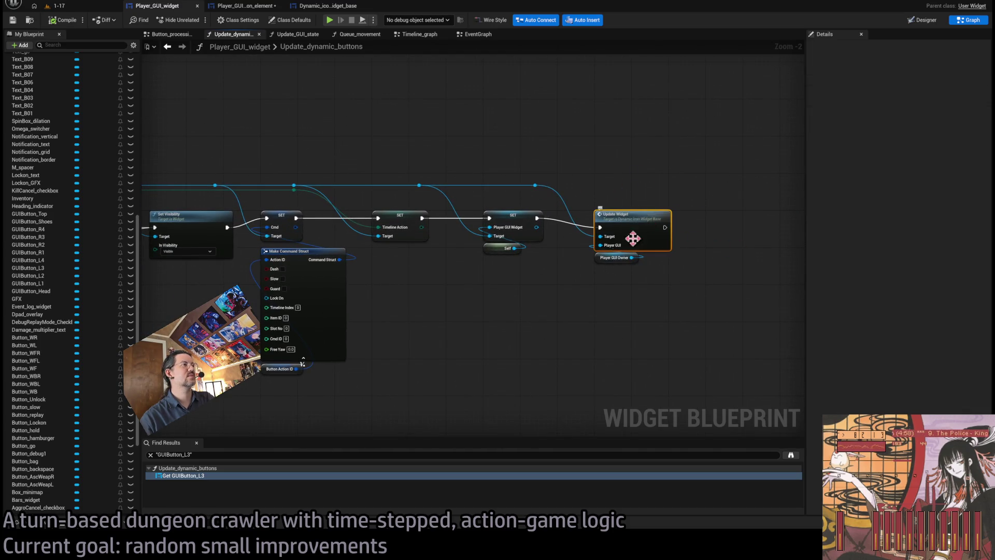
{"action": "mouse_move", "coordinate": [524, 317]}
{"action": "left_mouse_down"}
{"action": "mouse_move", "coordinate": [466, 318]}
{"action": "mouse_move", "coordinate": [725, 268]}
{"action": "left_mouse_up"}
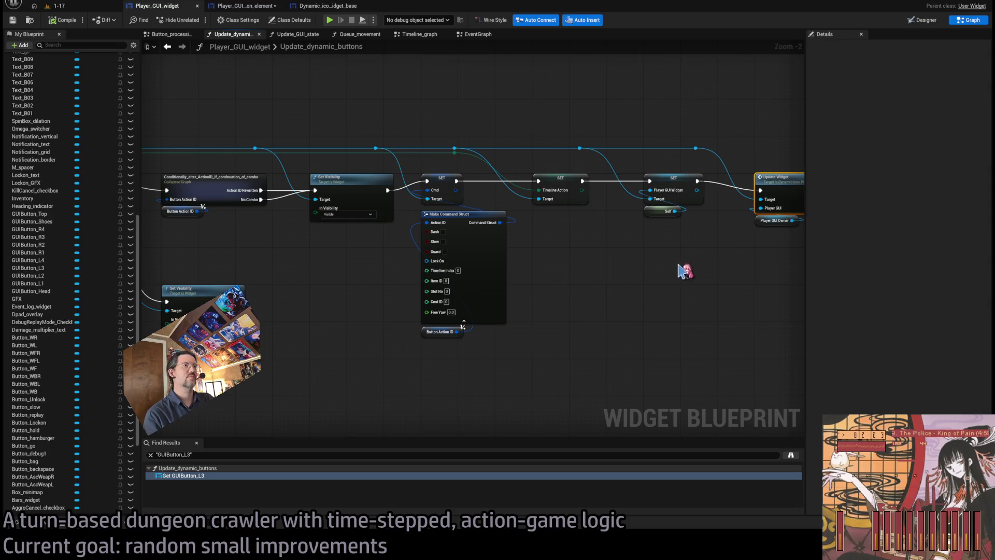
{"action": "mouse_move", "coordinate": [684, 269]}
{"action": "left_mouse_down"}
{"action": "mouse_move", "coordinate": [809, 275]}
{"action": "mouse_move", "coordinate": [804, 262]}
{"action": "mouse_move", "coordinate": [385, 239]}
{"action": "left_mouse_up"}
{"action": "left_click", "coordinate": [642, 166]}
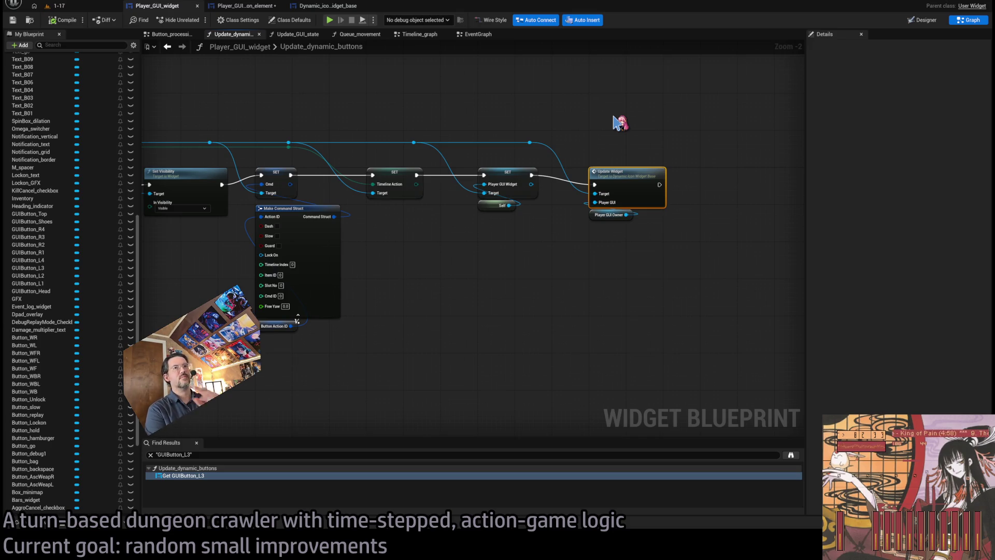
Pan from the function entry across the Select, Get Action ID and Set Visibility nodes.
{"action": "key", "text": "Home"}
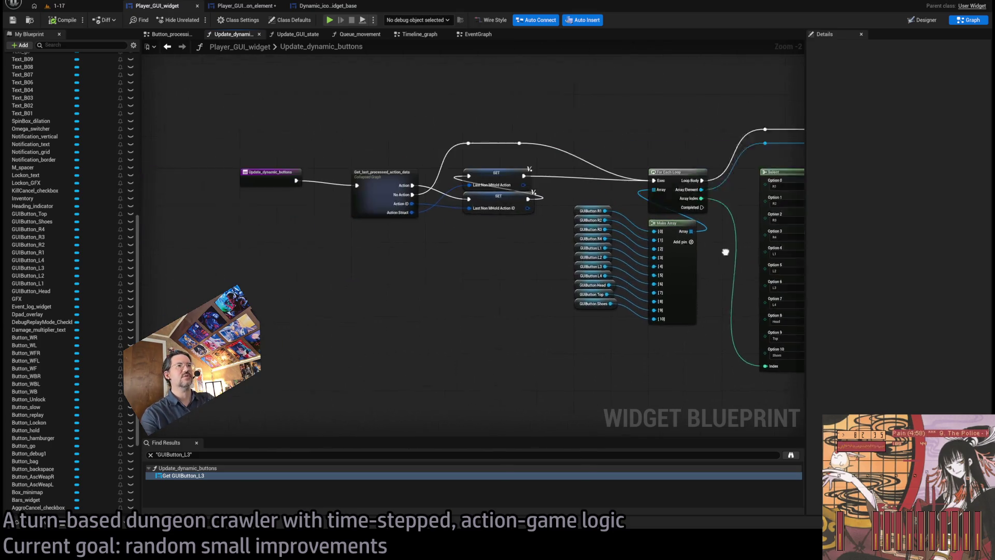
{"action": "left_click_drag", "start_coordinate": [494, 291], "coordinate": [516, 309]}
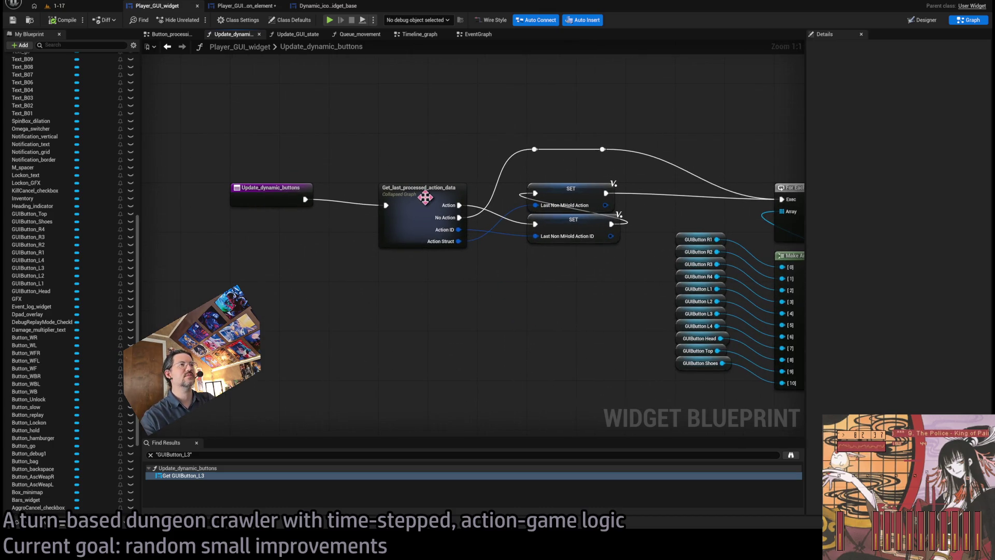
{"action": "left_click_drag", "start_coordinate": [425, 197], "coordinate": [125, 212]}
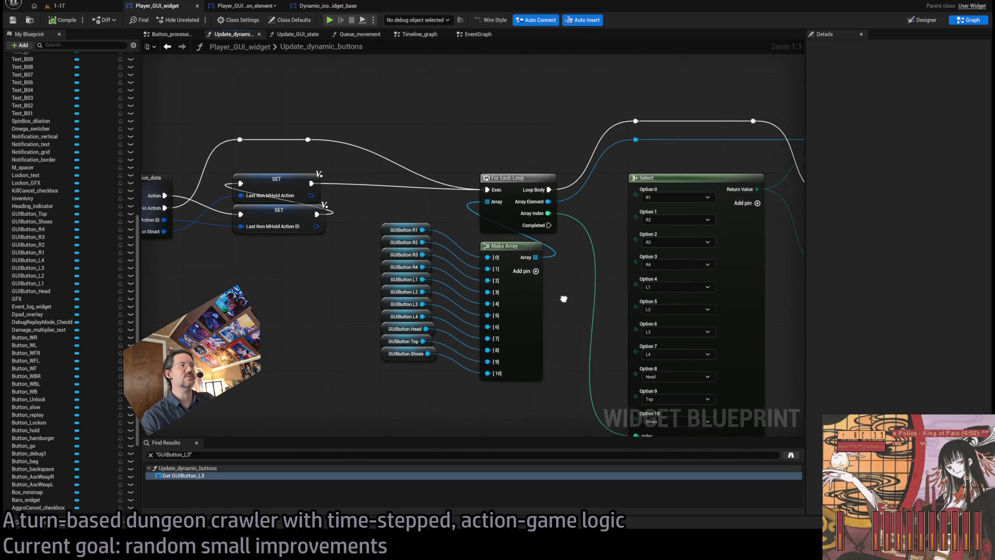
{"action": "left_click_drag", "start_coordinate": [563, 296], "coordinate": [290, 269]}
{"action": "mouse_move", "coordinate": [631, 311]}
{"action": "left_mouse_down"}
{"action": "mouse_move", "coordinate": [573, 351]}
{"action": "mouse_move", "coordinate": [101, 321]}
{"action": "mouse_move", "coordinate": [715, 309]}
{"action": "left_mouse_up"}
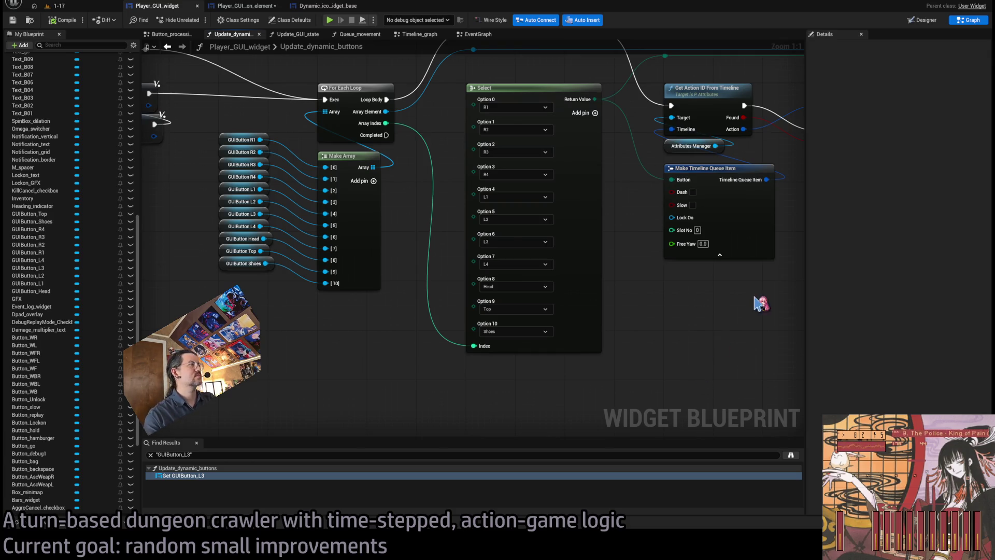
{"action": "scroll", "coordinate": [767, 311], "scroll_direction": "down", "scroll_amount": 5}
{"action": "left_click_drag", "start_coordinate": [728, 340], "coordinate": [580, 318]}
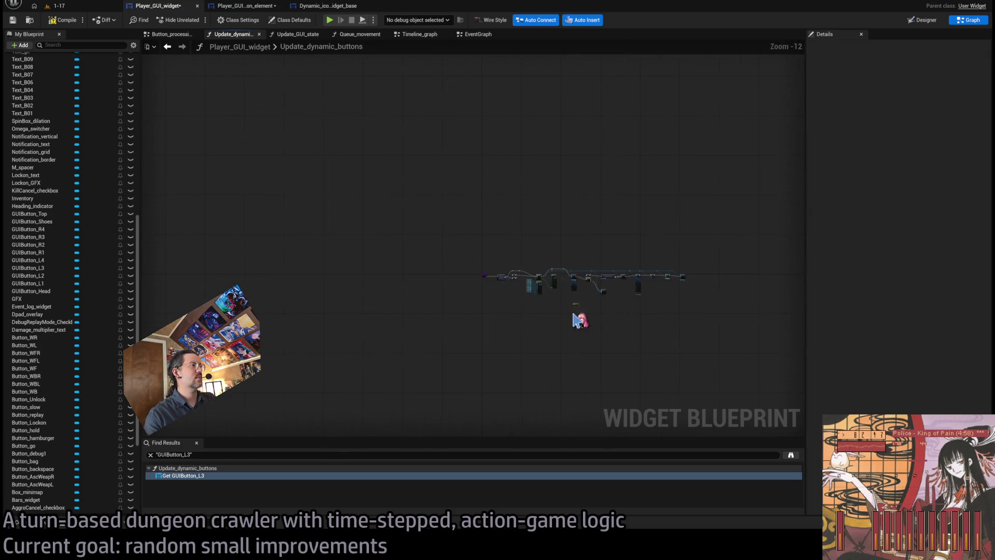
{"action": "scroll", "coordinate": [633, 300], "scroll_direction": "up", "scroll_amount": 5}
{"action": "left_click_drag", "start_coordinate": [633, 300], "coordinate": [507, 343]}
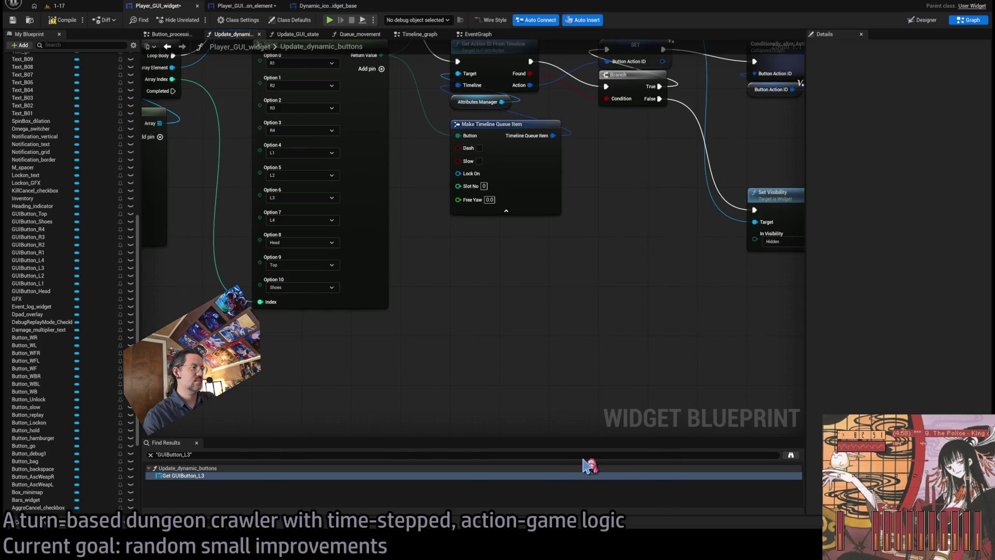
Paste a Last Sim State getter and place it near the Update Widget call.
{"action": "key", "text": "ctrl+v"}
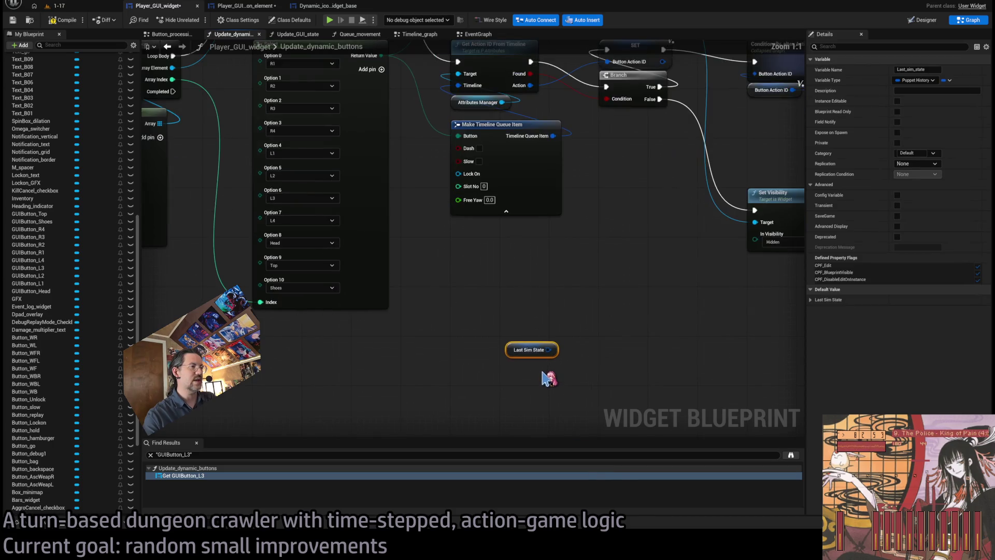
{"action": "left_click_drag", "start_coordinate": [515, 343], "coordinate": [637, 296]}
{"action": "scroll", "coordinate": [519, 340], "scroll_direction": "down", "scroll_amount": 3}
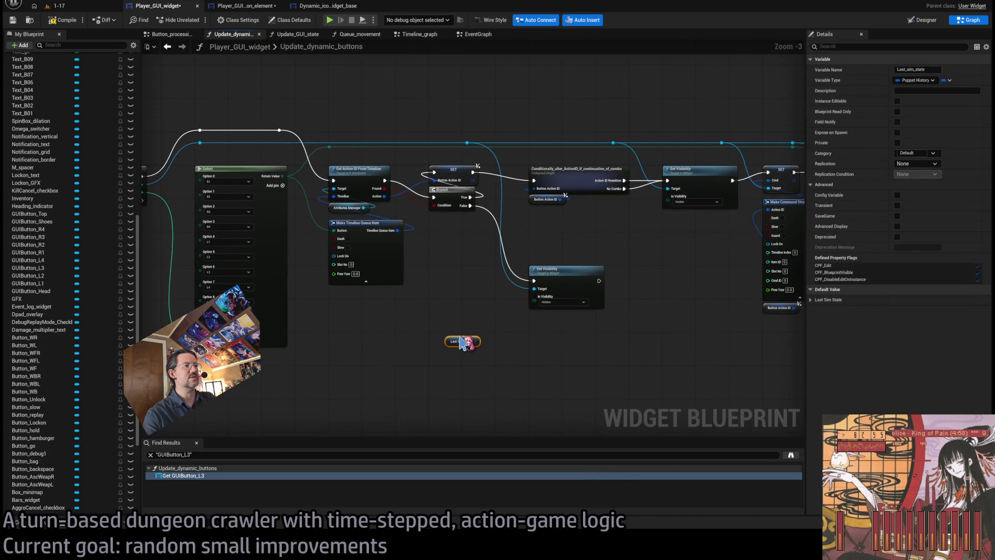
{"action": "left_click_drag", "start_coordinate": [459, 339], "coordinate": [713, 352]}
{"action": "left_click_drag", "start_coordinate": [768, 369], "coordinate": [392, 366]}
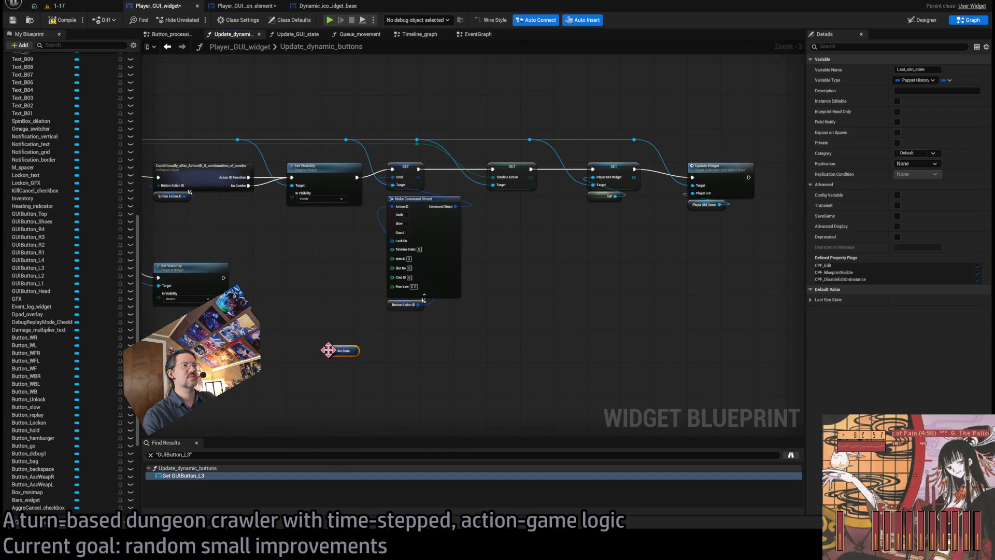
{"action": "left_click_drag", "start_coordinate": [328, 349], "coordinate": [503, 304]}
{"action": "scroll", "coordinate": [540, 298], "scroll_direction": "up", "scroll_amount": 3}
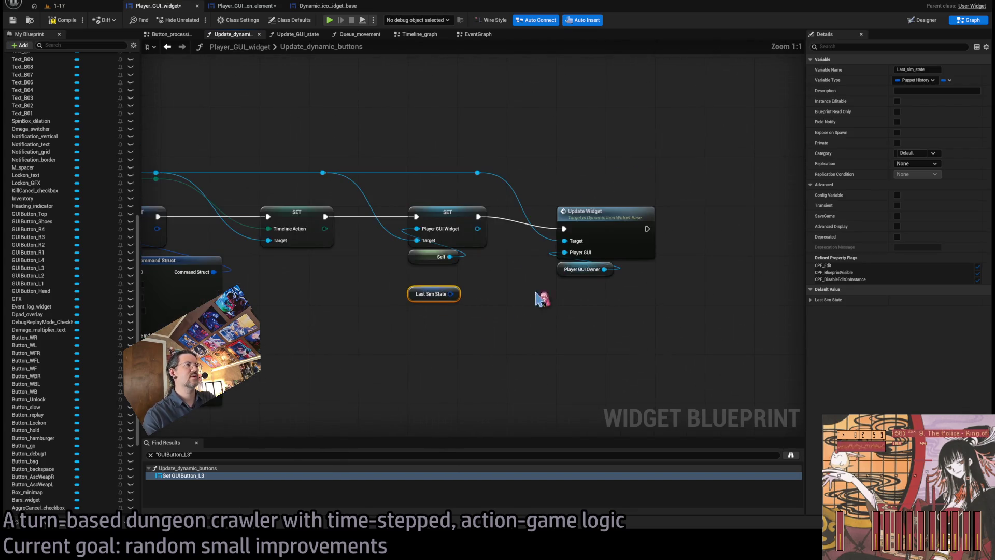
Add a Last Sim State input to the Update_widget event in Dynamic_icon_widget_base.
{"action": "double_click", "coordinate": [609, 226]}
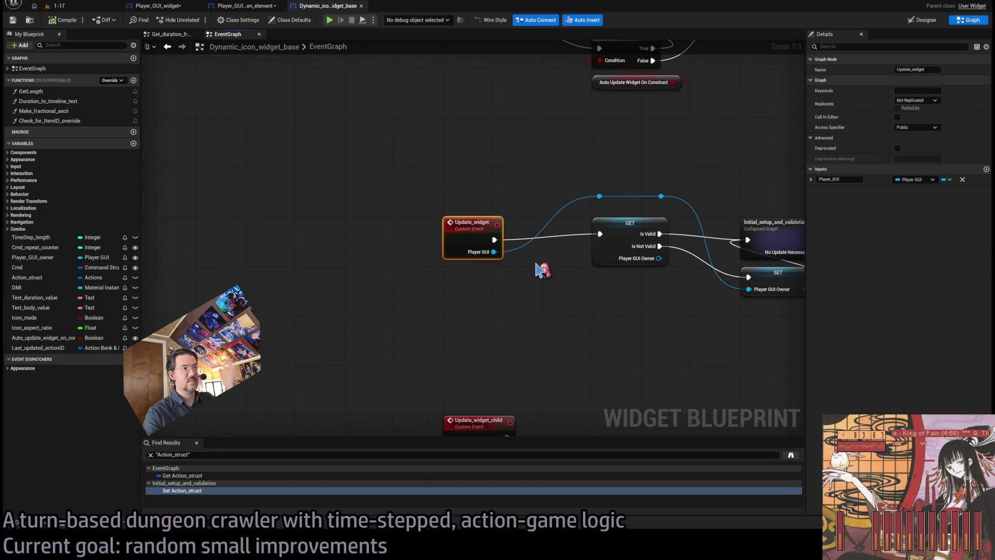
{"action": "left_click_drag", "start_coordinate": [536, 270], "coordinate": [355, 260]}
{"action": "scroll", "coordinate": [355, 260], "scroll_direction": "down", "scroll_amount": 2}
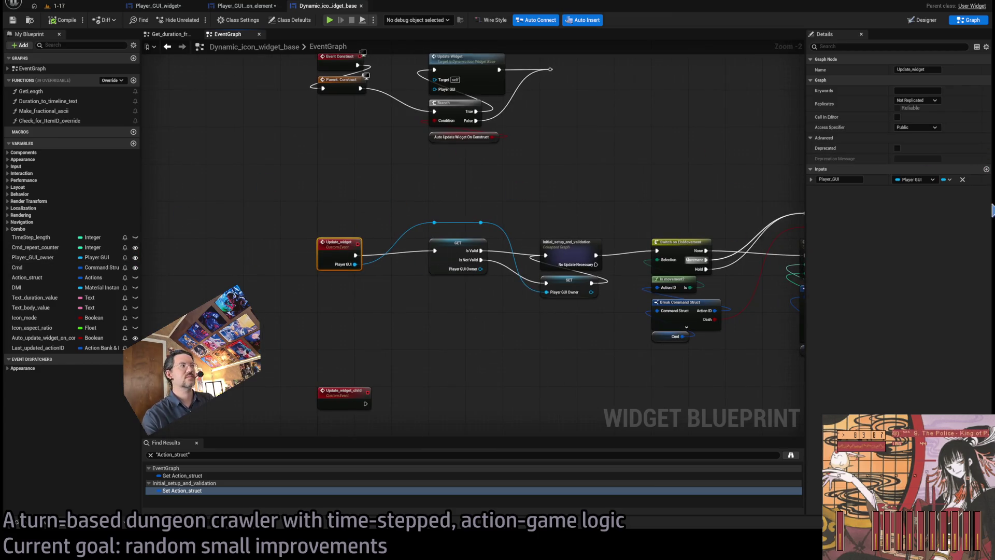
{"action": "left_click", "coordinate": [987, 169]}
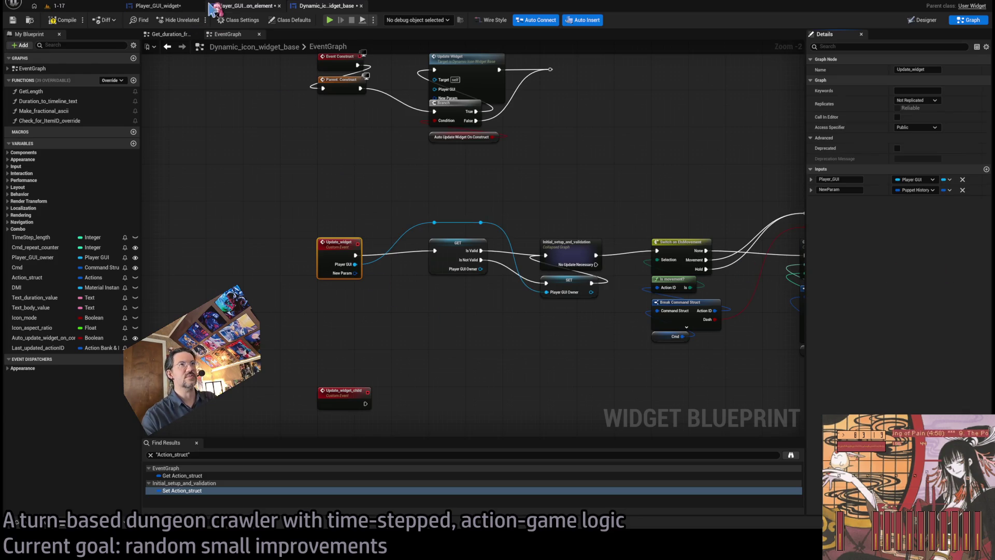
{"action": "left_click", "coordinate": [244, 6]}
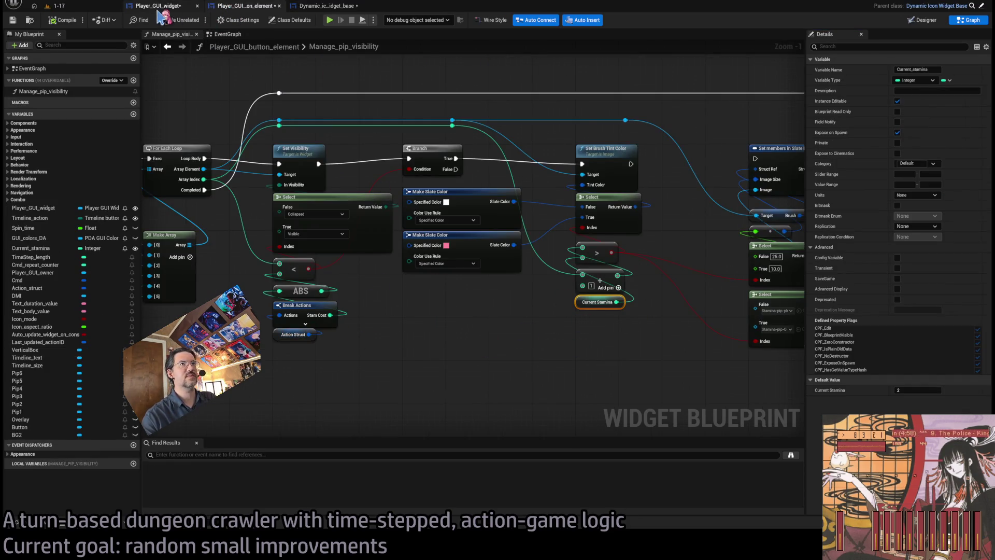
{"action": "left_click", "coordinate": [155, 5]}
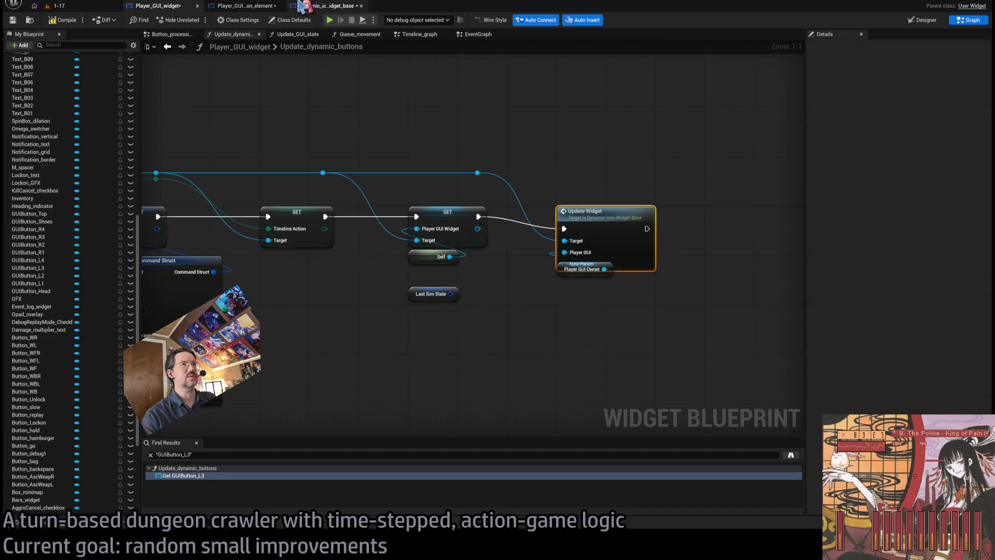
{"action": "left_click", "coordinate": [326, 6]}
{"action": "scroll", "coordinate": [347, 299], "scroll_direction": "up", "scroll_amount": 2}
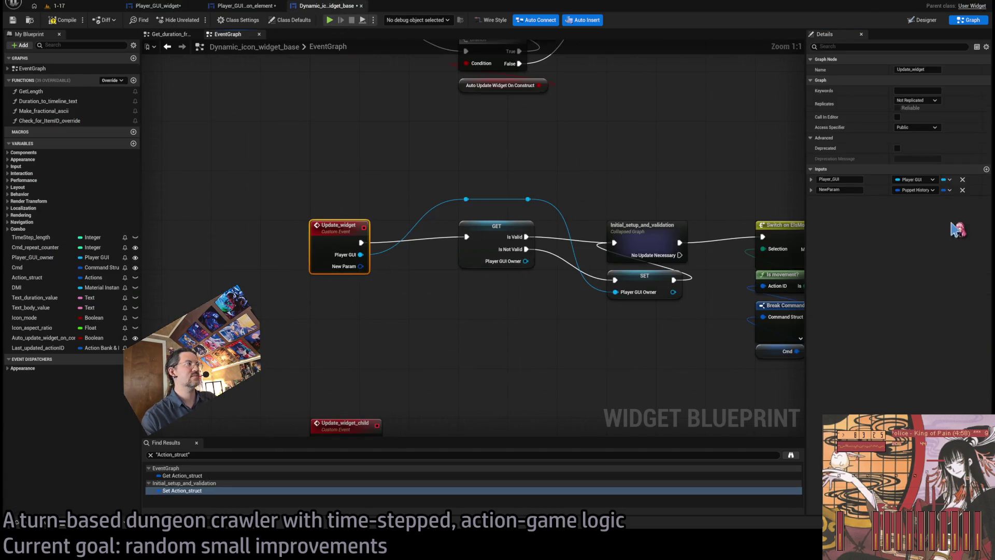
{"action": "left_click", "coordinate": [840, 190]}
{"action": "type", "text": "LastSimState"}
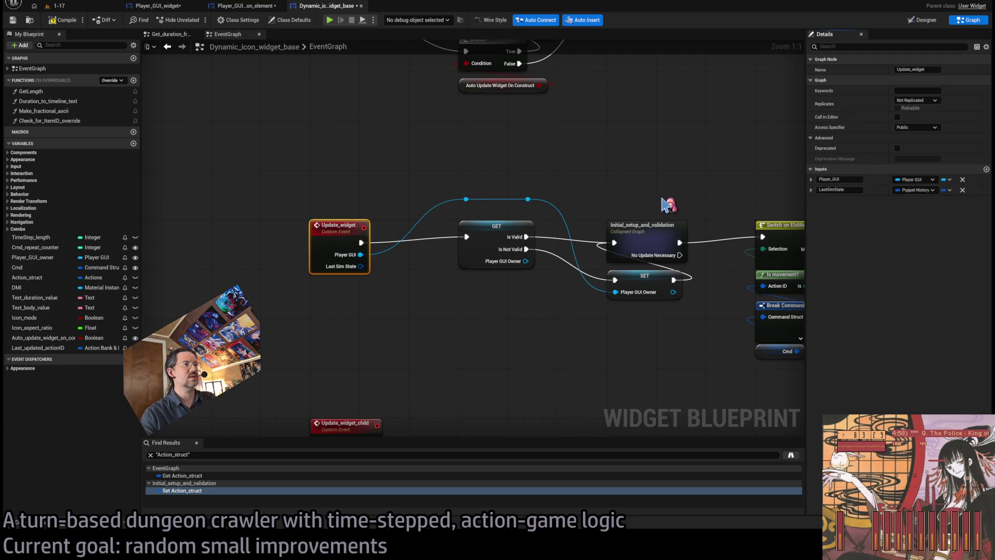
{"action": "left_click", "coordinate": [207, 164]}
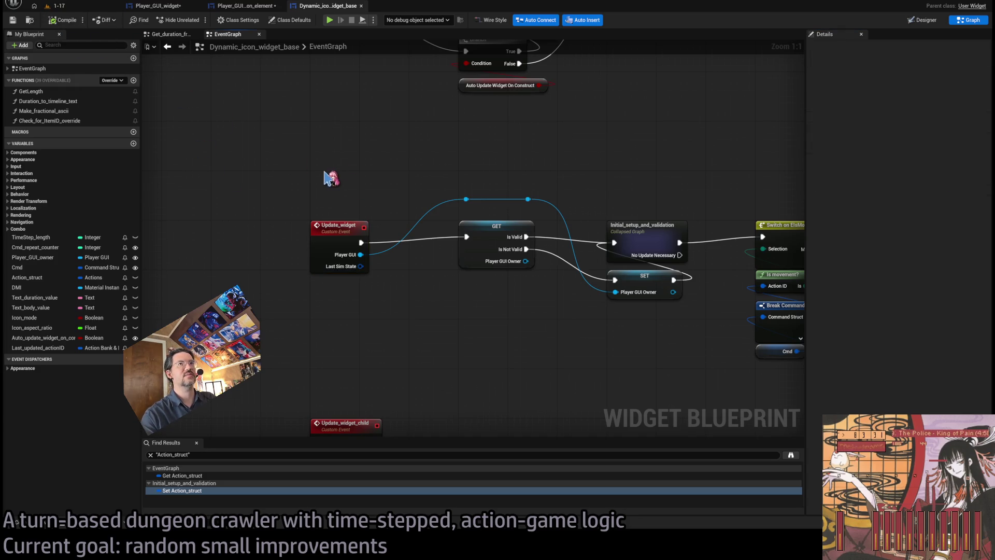
{"action": "left_click", "coordinate": [257, 6]}
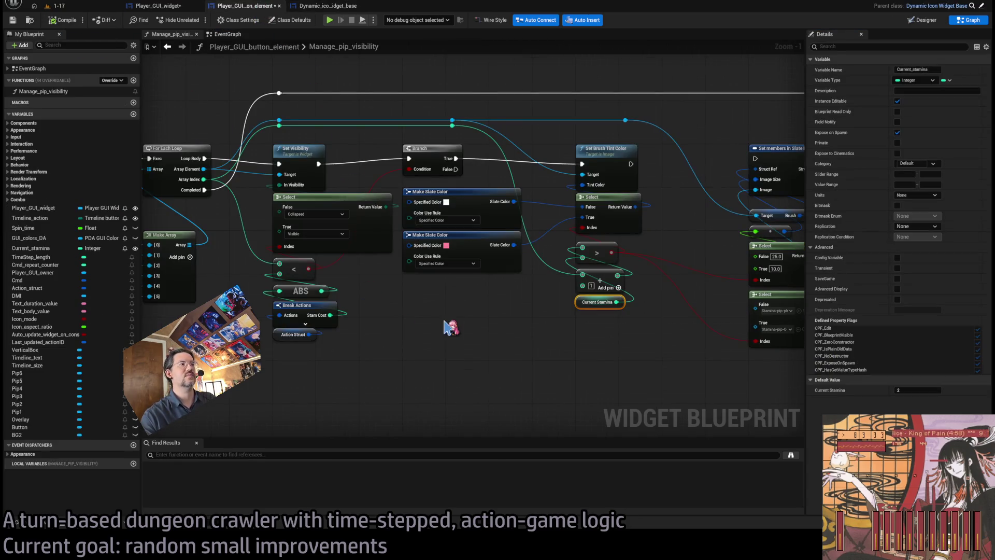
{"action": "left_click", "coordinate": [326, 7]}
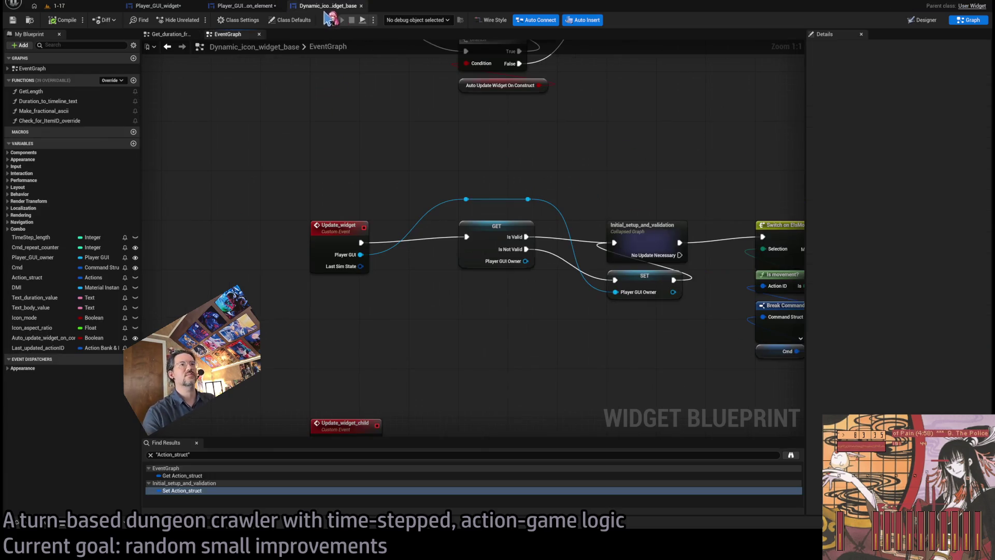
Wire the Last Sim State getter into Update Widget's new Last Sim State input.
{"action": "left_click", "coordinate": [158, 6]}
{"action": "left_click_drag", "start_coordinate": [585, 264], "coordinate": [432, 294]}
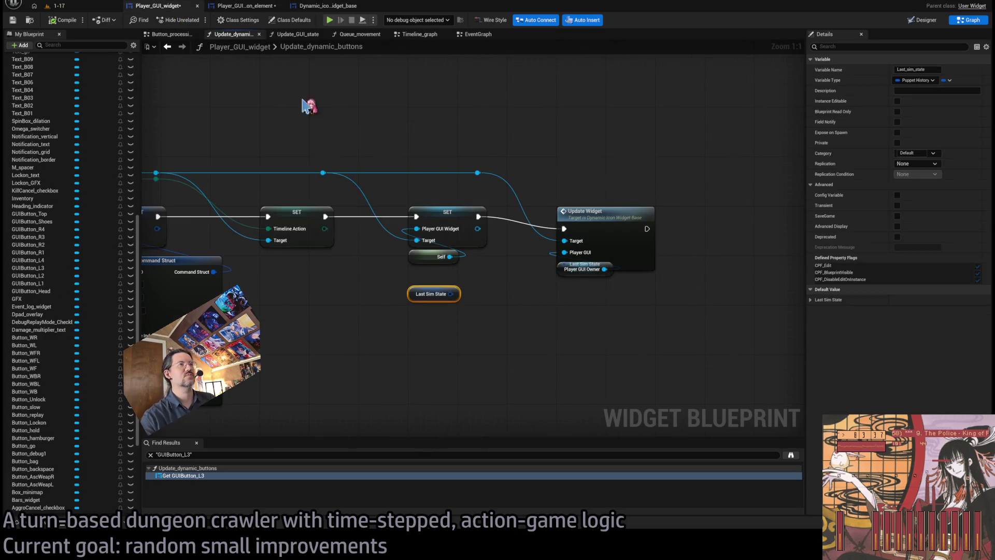
{"action": "key", "text": "Delete"}
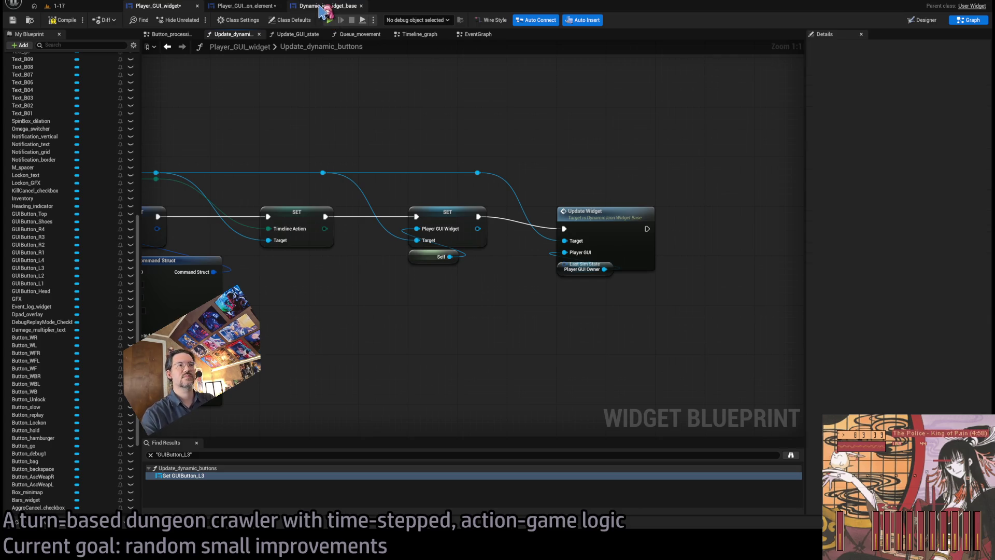
{"action": "key", "text": "ctrl+z"}
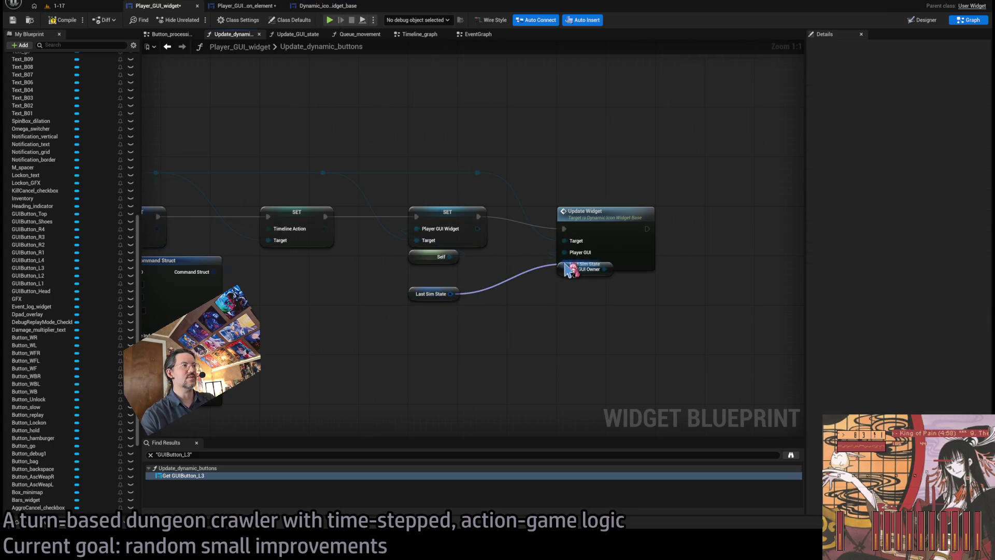
{"action": "mouse_move", "coordinate": [709, 185]}
{"action": "left_mouse_down"}
{"action": "mouse_move", "coordinate": [664, 226]}
{"action": "mouse_move", "coordinate": [613, 226]}
{"action": "left_mouse_up"}
{"action": "left_click", "coordinate": [585, 184]}
{"action": "mouse_move", "coordinate": [450, 294]}
{"action": "left_mouse_down"}
{"action": "mouse_move", "coordinate": [573, 262]}
{"action": "mouse_move", "coordinate": [564, 264]}
{"action": "left_mouse_up"}
{"action": "mouse_move", "coordinate": [414, 295]}
{"action": "left_mouse_down"}
{"action": "mouse_move", "coordinate": [484, 326]}
{"action": "mouse_move", "coordinate": [561, 294]}
{"action": "left_mouse_up"}
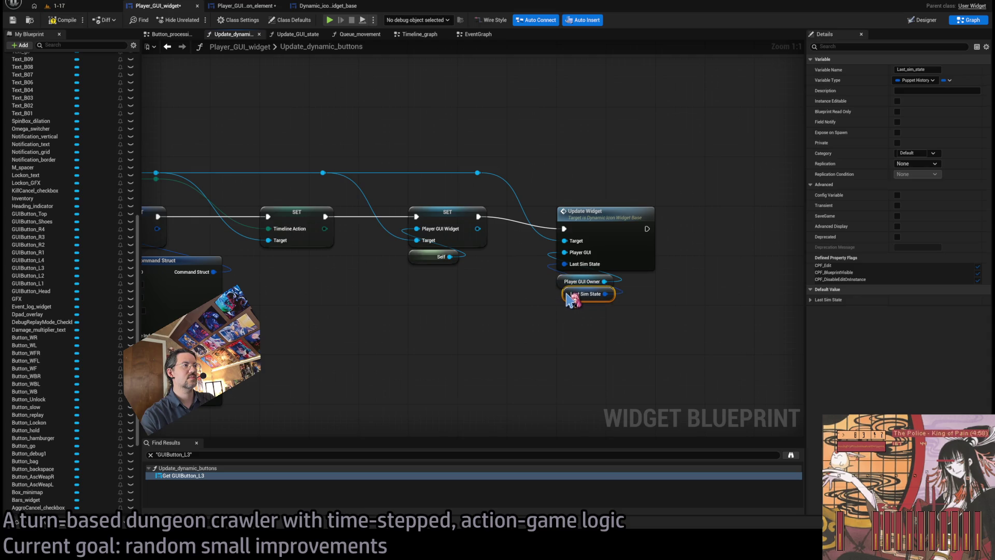
{"action": "left_click", "coordinate": [534, 283]}
{"action": "left_click", "coordinate": [243, 6]}
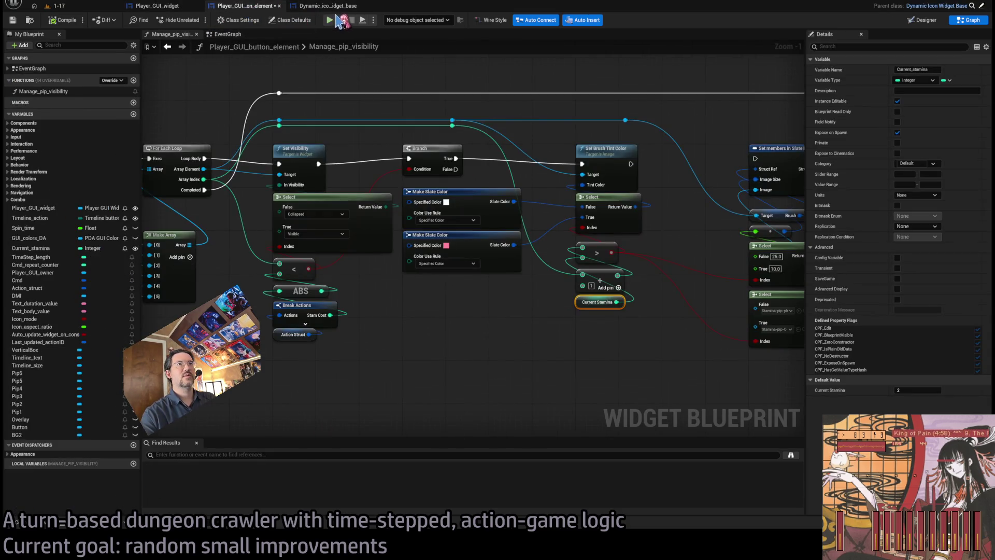
{"action": "left_click", "coordinate": [339, 8]}
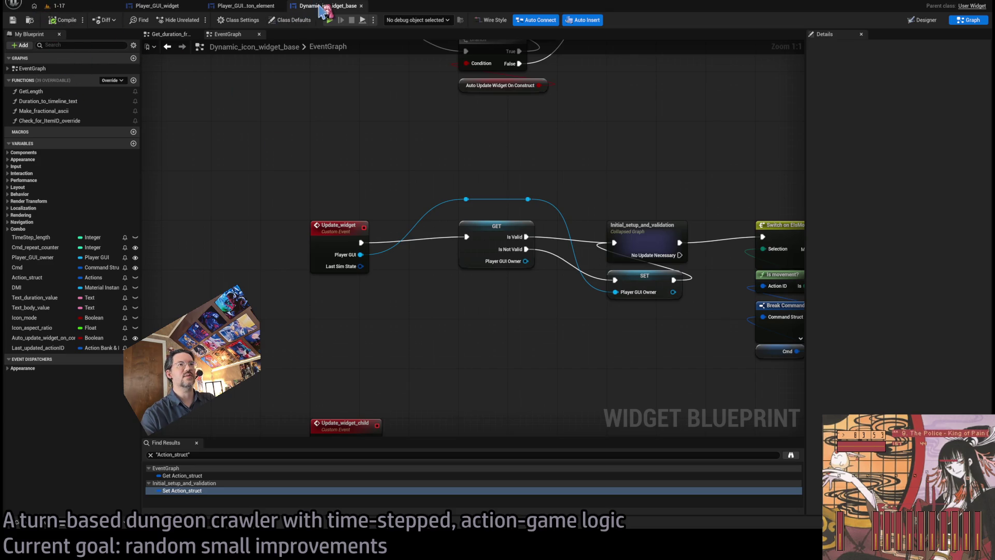
Bring the Update_widget_child event chain into view in the button element's EventGraph.
{"action": "left_click", "coordinate": [258, 7]}
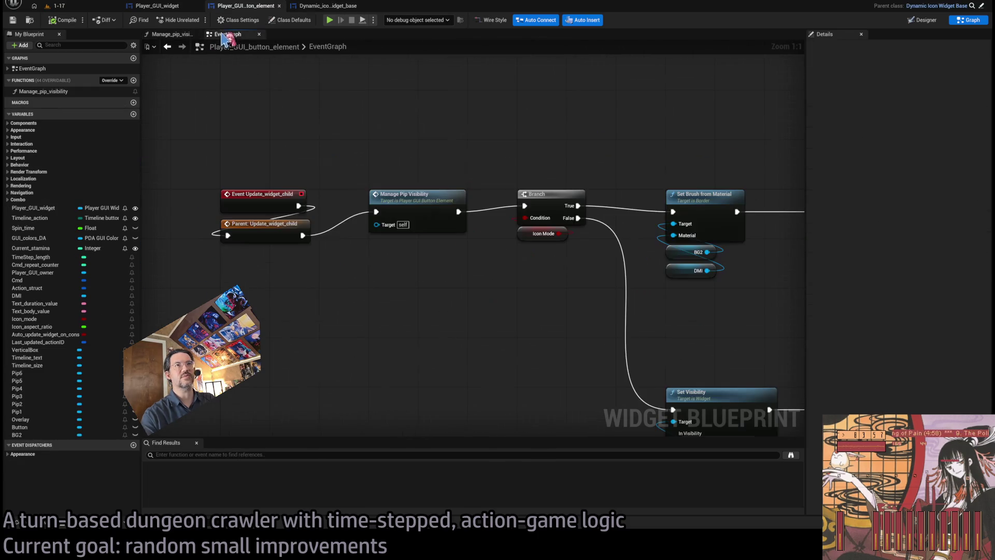
{"action": "scroll", "coordinate": [422, 226], "scroll_direction": "down", "scroll_amount": 4}
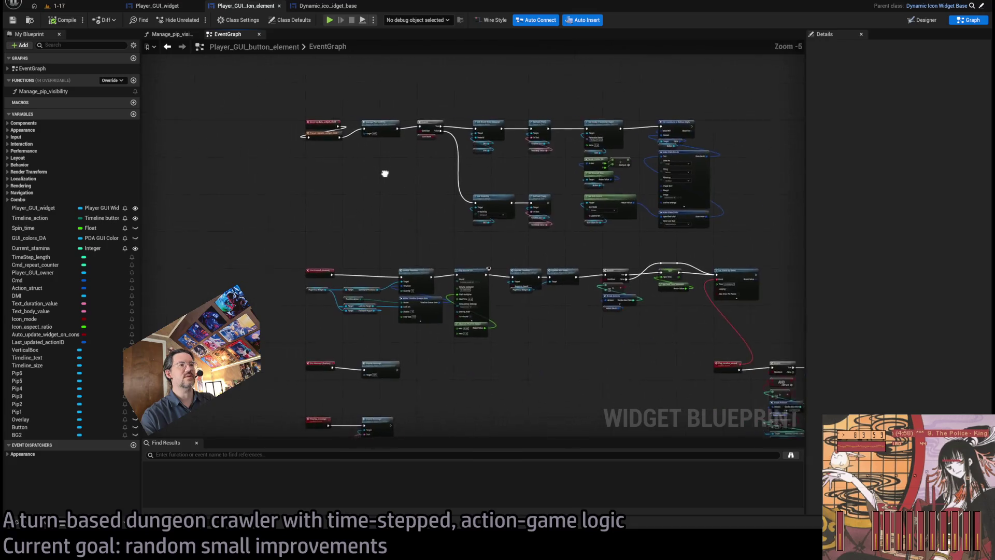
{"action": "scroll", "coordinate": [358, 311], "scroll_direction": "up", "scroll_amount": 2}
{"action": "left_click_drag", "start_coordinate": [357, 311], "coordinate": [416, 148]}
{"action": "left_click_drag", "start_coordinate": [395, 307], "coordinate": [406, 81]}
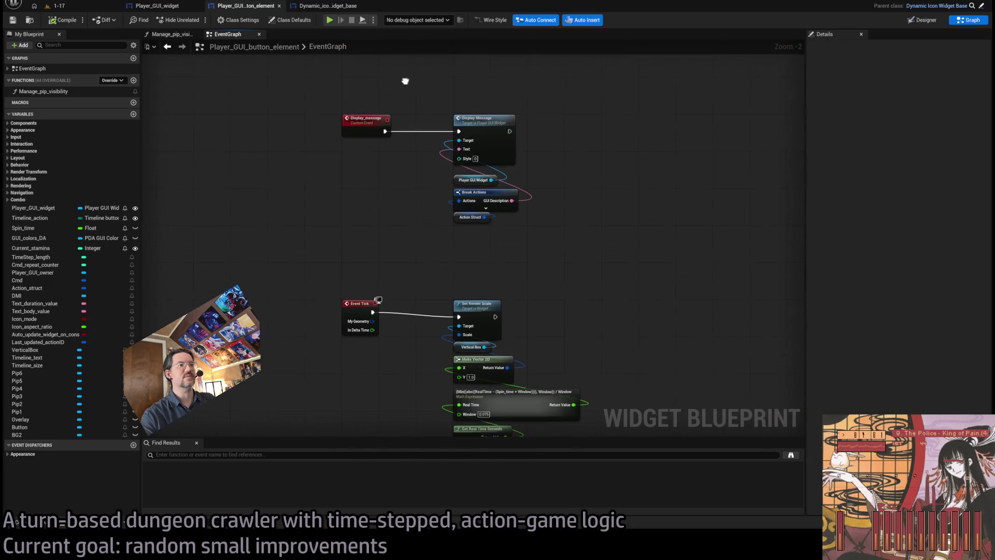
{"action": "left_click_drag", "start_coordinate": [428, 219], "coordinate": [427, 31]}
{"action": "left_click_drag", "start_coordinate": [488, 363], "coordinate": [488, 207]}
{"action": "left_click_drag", "start_coordinate": [422, 363], "coordinate": [422, 233]}
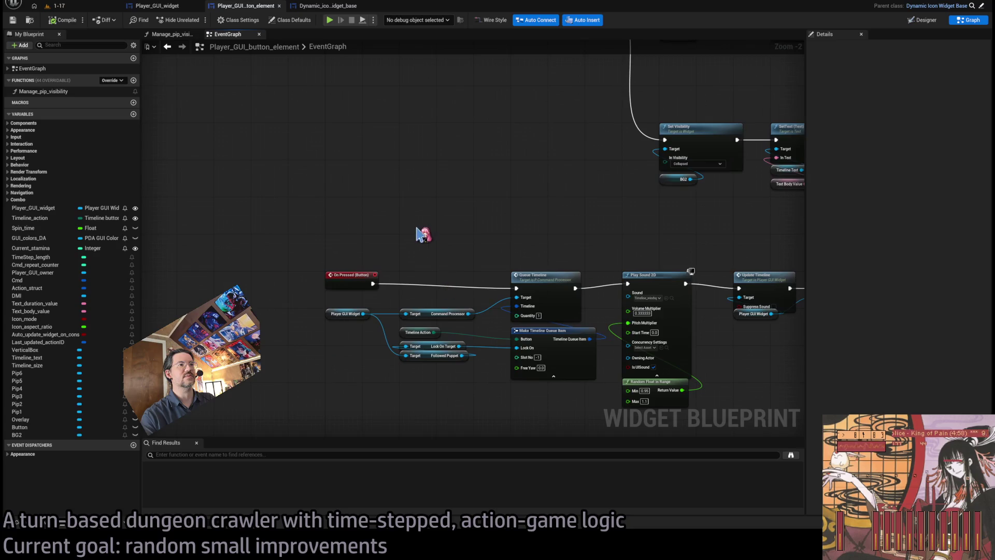
{"action": "left_click_drag", "start_coordinate": [409, 406], "coordinate": [409, 377]}
{"action": "left_click_drag", "start_coordinate": [340, 235], "coordinate": [506, 196]}
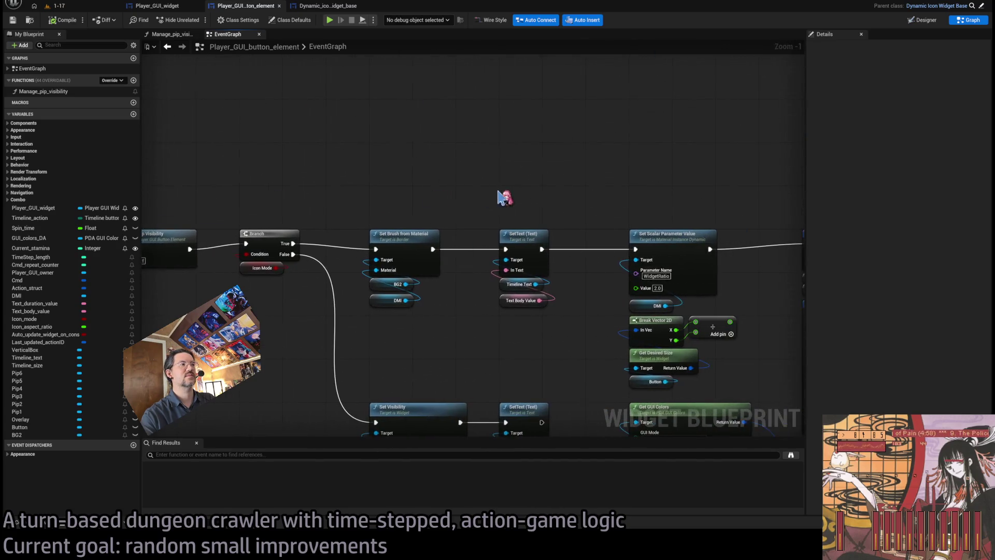
{"action": "scroll", "coordinate": [507, 195], "scroll_direction": "up", "scroll_amount": 1}
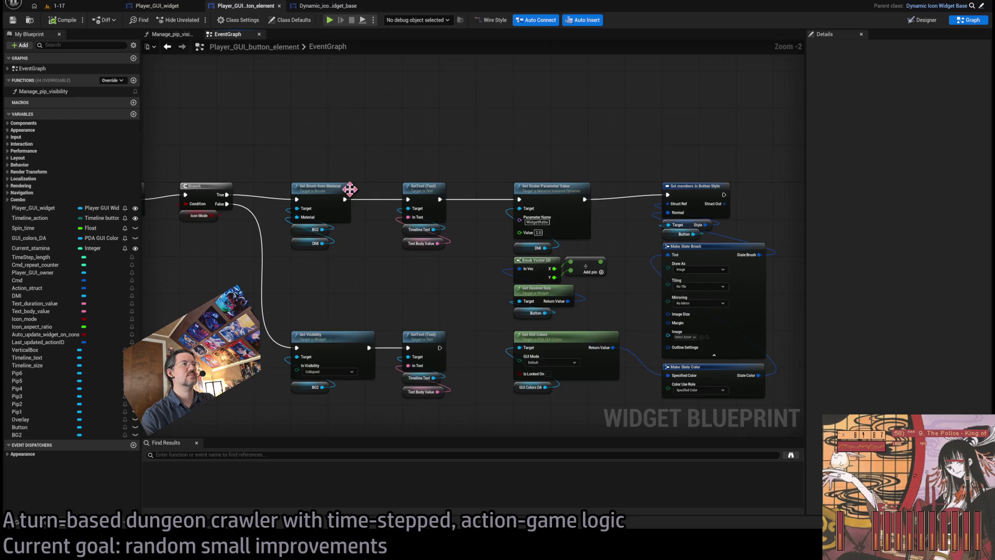
{"action": "scroll", "coordinate": [349, 191], "scroll_direction": "down", "scroll_amount": 1}
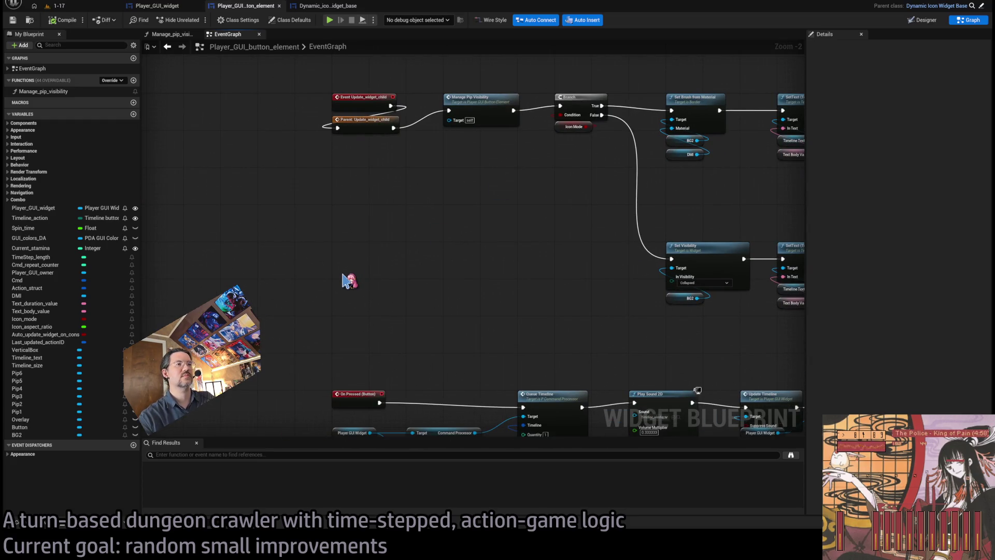
Add an Event Update_widget override with a call to its parent Update_widget.
{"action": "key", "text": "ctrl+v"}
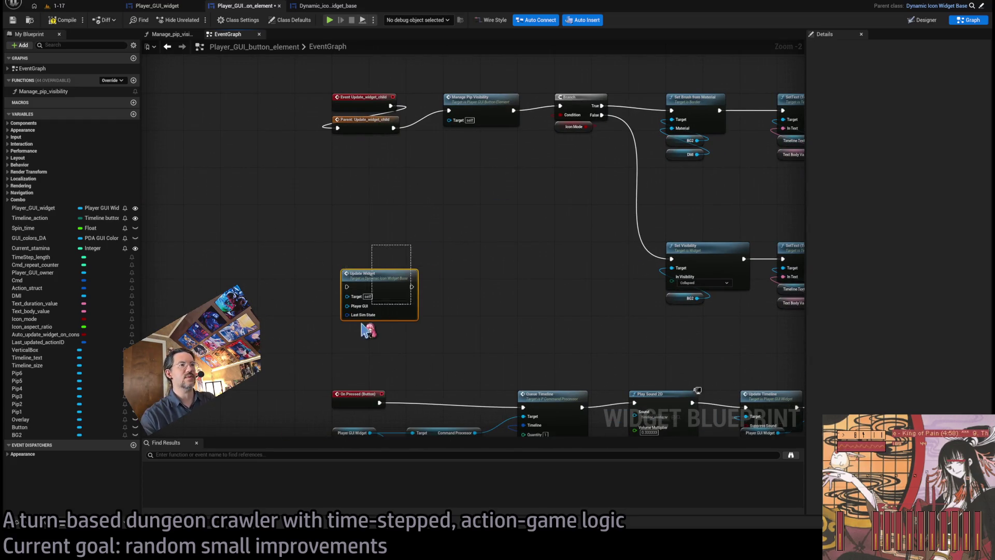
{"action": "key", "text": "Delete"}
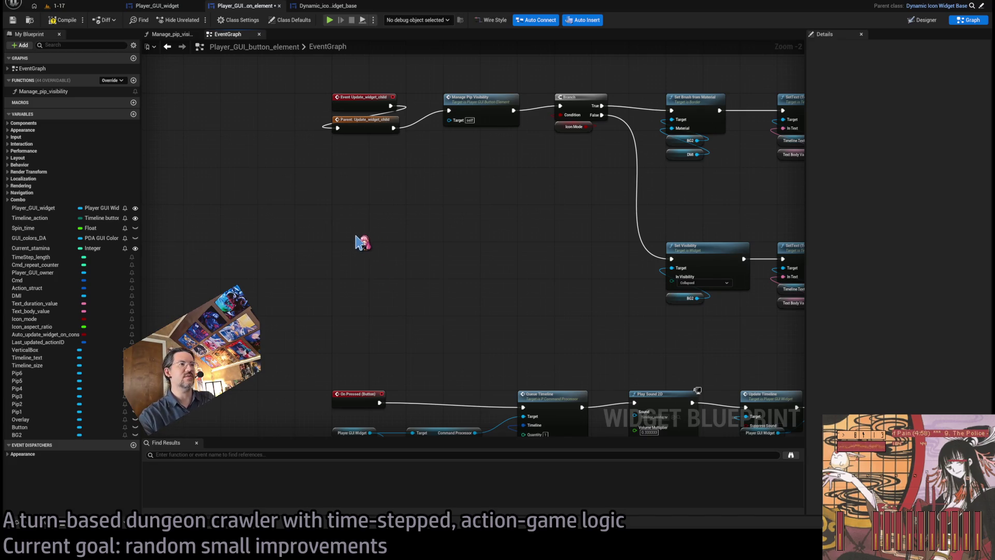
{"action": "key", "text": "ctrl+v"}
{"action": "scroll", "coordinate": [450, 280], "scroll_direction": "up", "scroll_amount": 2}
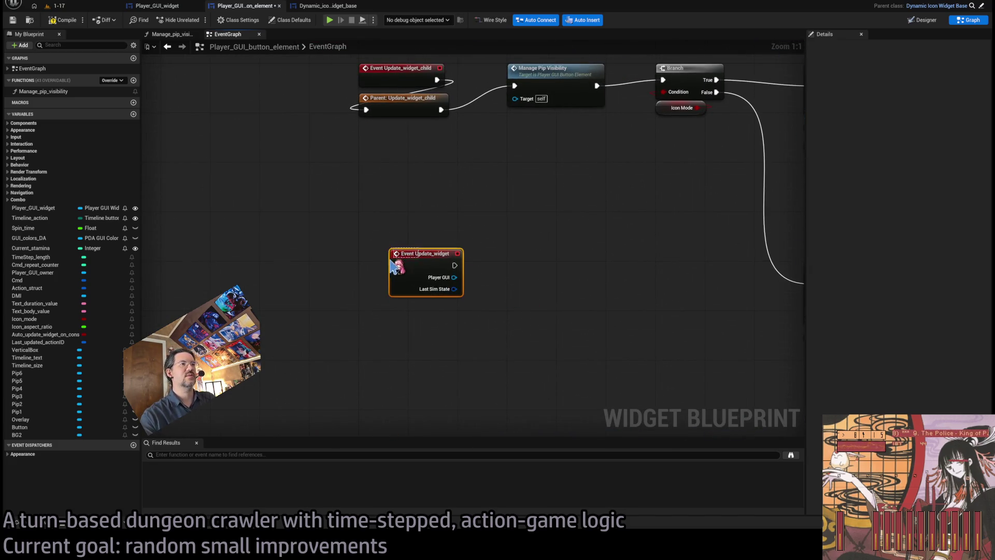
{"action": "left_click_drag", "start_coordinate": [406, 253], "coordinate": [374, 216]}
{"action": "right_click", "coordinate": [394, 228]}
{"action": "left_click", "coordinate": [410, 264]}
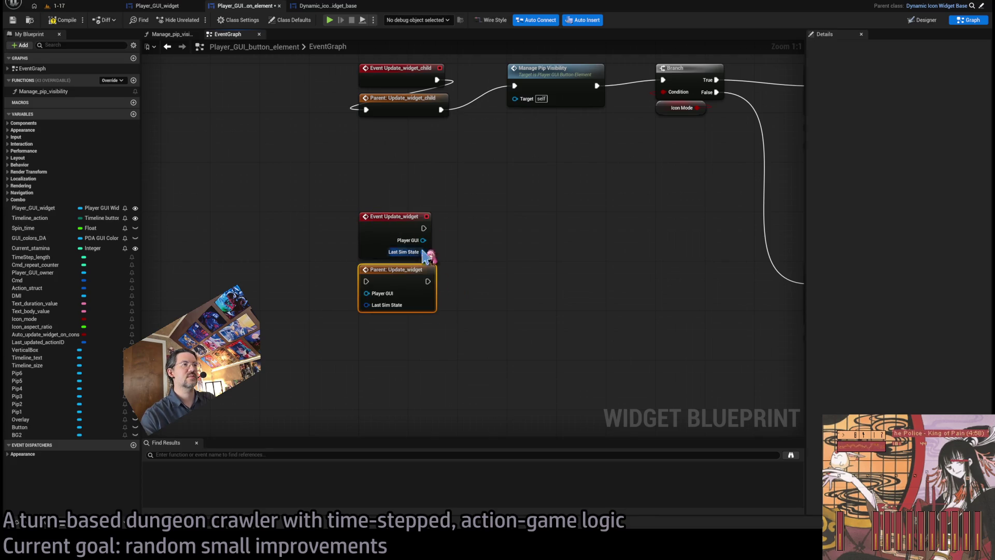
{"action": "mouse_move", "coordinate": [396, 269]}
{"action": "left_mouse_down"}
{"action": "mouse_move", "coordinate": [436, 273]}
{"action": "mouse_move", "coordinate": [474, 217]}
{"action": "mouse_move", "coordinate": [419, 291]}
{"action": "mouse_move", "coordinate": [398, 267]}
{"action": "left_mouse_up"}
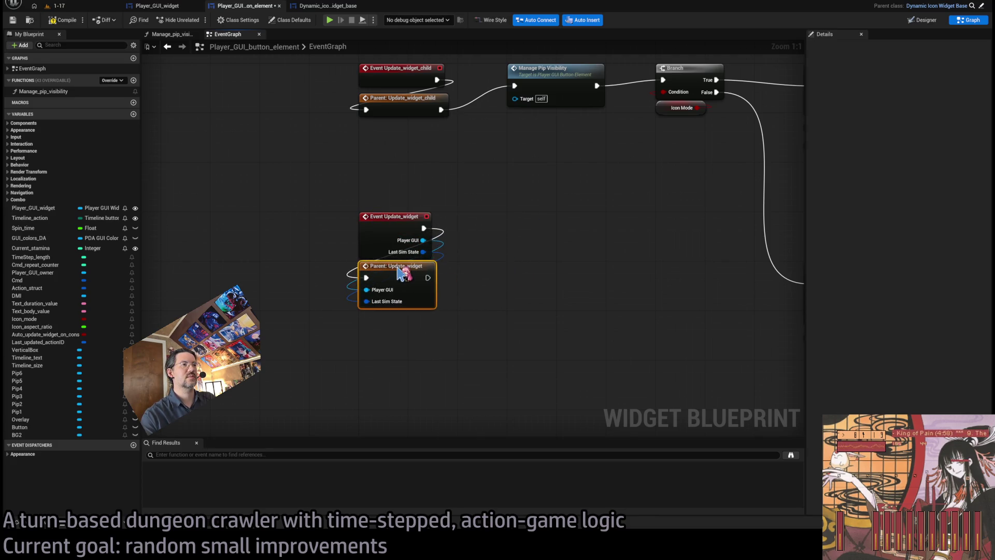
{"action": "left_click", "coordinate": [519, 267]}
Add a SET Current Stamina node and break Last Sim State into Puppet History.
{"action": "mouse_move", "coordinate": [518, 267]}
{"action": "left_mouse_down"}
{"action": "mouse_move", "coordinate": [451, 300]}
{"action": "mouse_move", "coordinate": [399, 252]}
{"action": "left_mouse_up"}
{"action": "scroll", "coordinate": [402, 257], "scroll_direction": "down", "scroll_amount": 1}
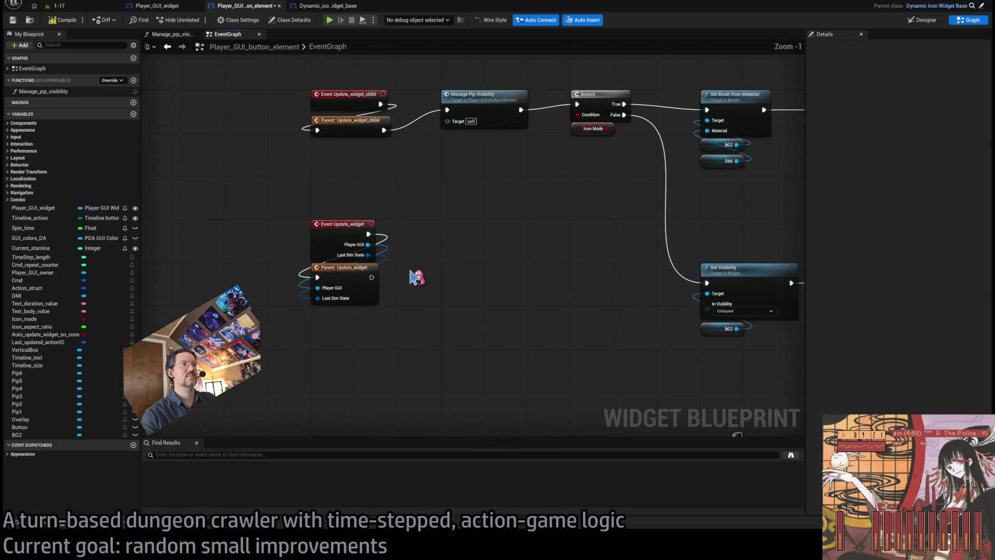
{"action": "scroll", "coordinate": [412, 271], "scroll_direction": "up", "scroll_amount": 1}
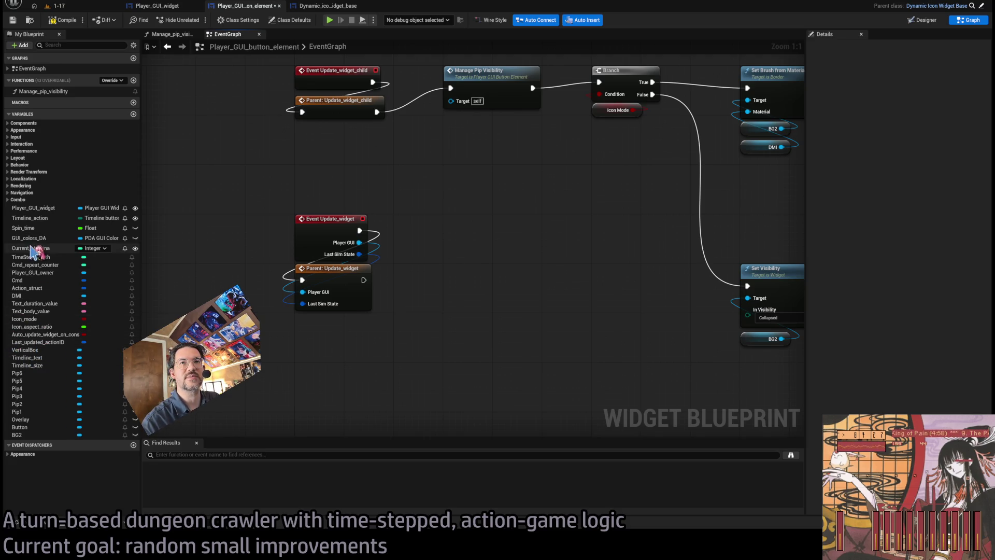
{"action": "mouse_move", "coordinate": [28, 249]}
{"action": "left_mouse_down"}
{"action": "mouse_move", "coordinate": [369, 320]}
{"action": "mouse_move", "coordinate": [490, 308]}
{"action": "left_mouse_up"}
{"action": "left_click_drag", "start_coordinate": [356, 259], "coordinate": [424, 243]}
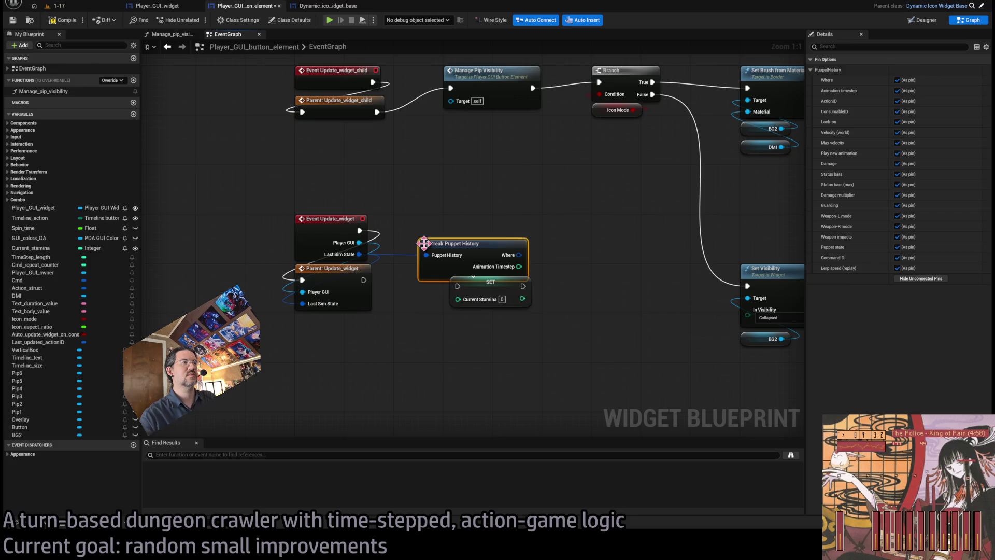
Show only Status Bars on Break Puppet History and break it into individual bars.
{"action": "left_click", "coordinate": [918, 278]}
{"action": "left_click", "coordinate": [897, 175]}
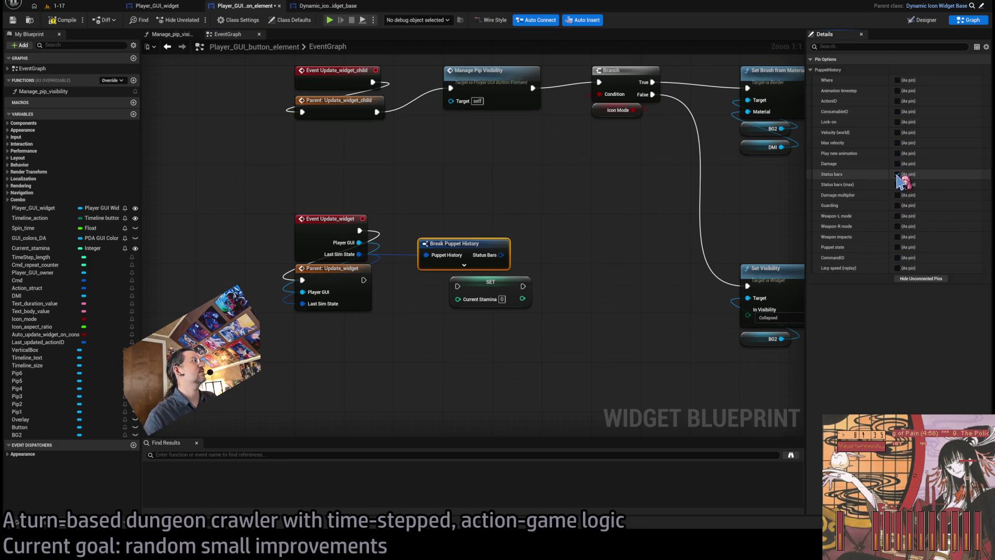
{"action": "mouse_move", "coordinate": [501, 254]}
{"action": "left_mouse_down"}
{"action": "mouse_move", "coordinate": [445, 192]}
{"action": "mouse_move", "coordinate": [474, 233]}
{"action": "mouse_move", "coordinate": [480, 290]}
{"action": "mouse_move", "coordinate": [586, 231]}
{"action": "left_mouse_up"}
{"action": "left_click_drag", "start_coordinate": [493, 311], "coordinate": [412, 186]}
{"action": "mouse_move", "coordinate": [446, 213]}
{"action": "left_mouse_down"}
{"action": "mouse_move", "coordinate": [449, 244]}
{"action": "mouse_move", "coordinate": [575, 268]}
{"action": "left_mouse_up"}
Run SET Current Stamina after the parent Update_widget call and compile the blueprint.
{"action": "left_click_drag", "start_coordinate": [663, 197], "coordinate": [531, 337]}
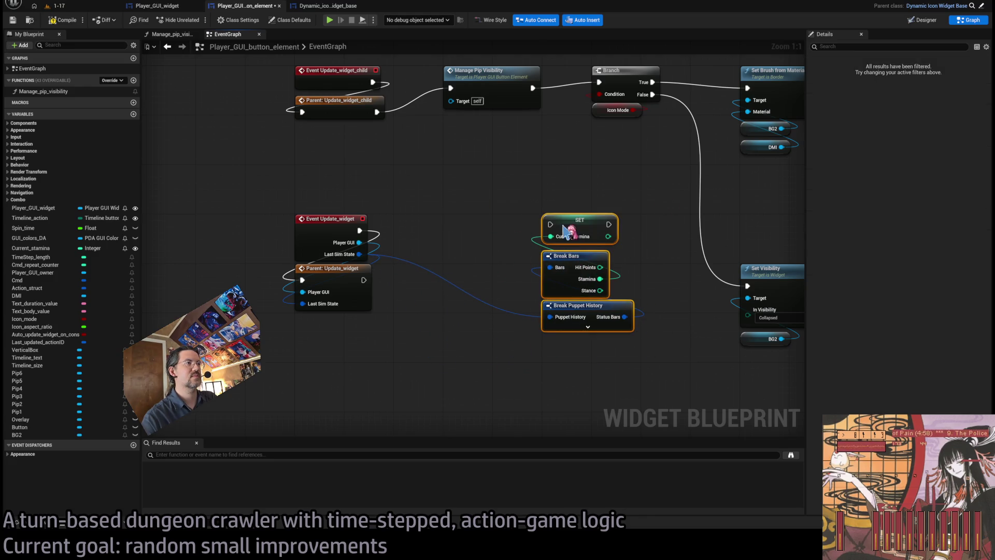
{"action": "left_click_drag", "start_coordinate": [571, 228], "coordinate": [479, 232]}
{"action": "left_click_drag", "start_coordinate": [364, 280], "coordinate": [451, 224]}
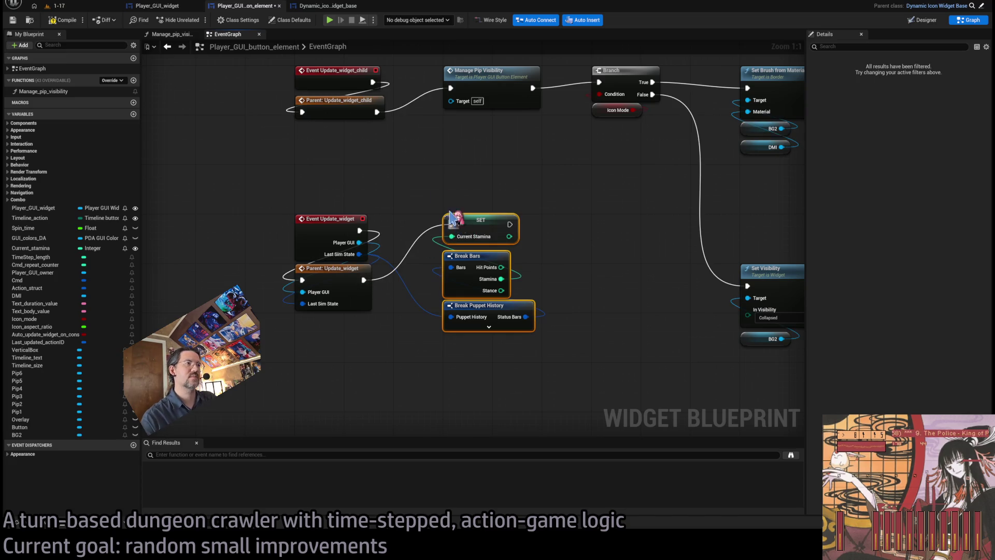
{"action": "key", "text": "F7"}
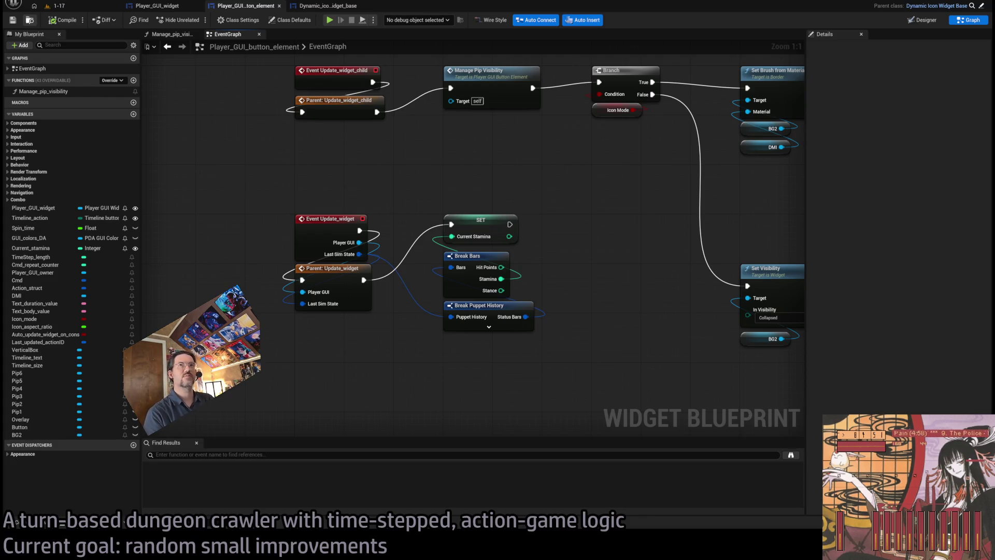
{"action": "left_click", "coordinate": [58, 6]}
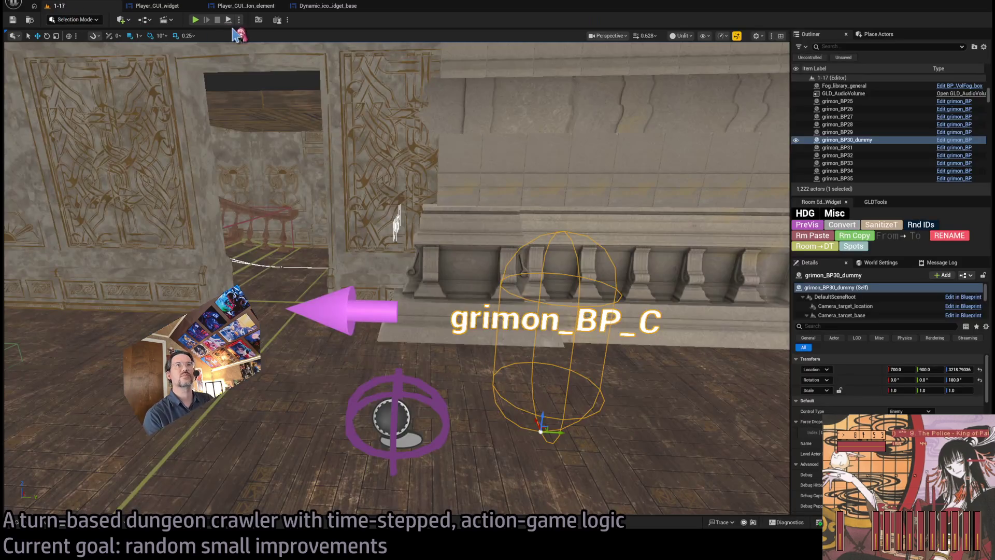
Test-play the 1-17 level twice to check the Current Stamina change.
{"action": "left_click", "coordinate": [241, 6]}
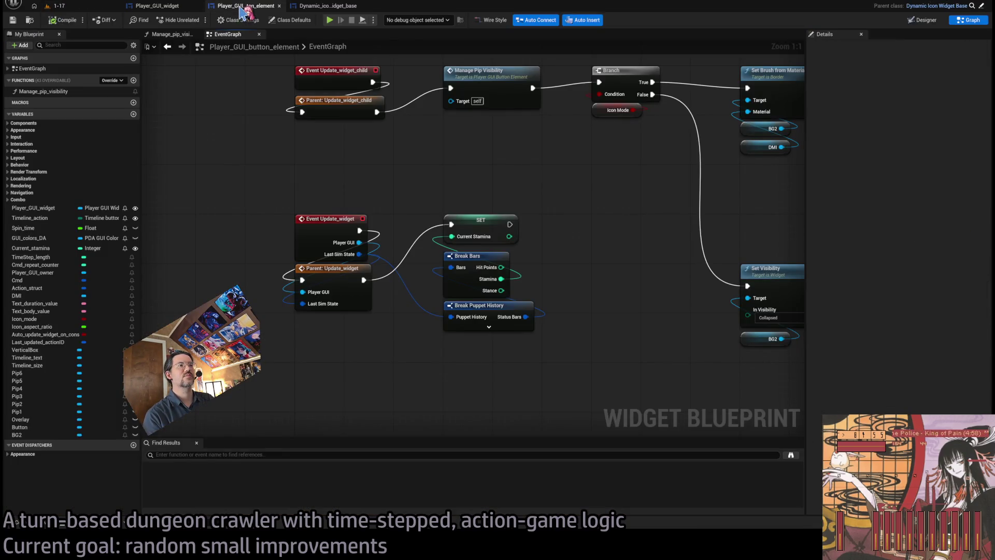
{"action": "left_click", "coordinate": [58, 5]}
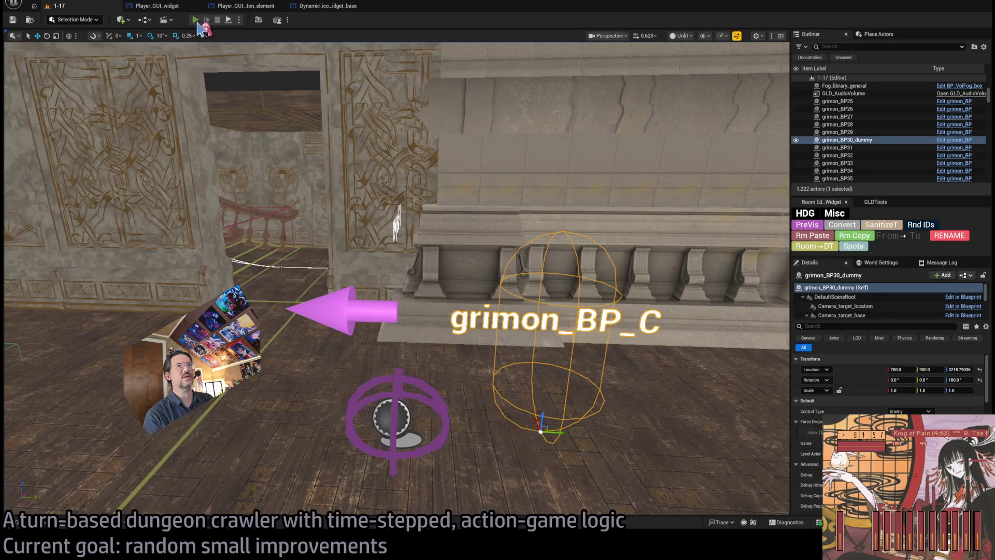
{"action": "key", "text": "alt+p"}
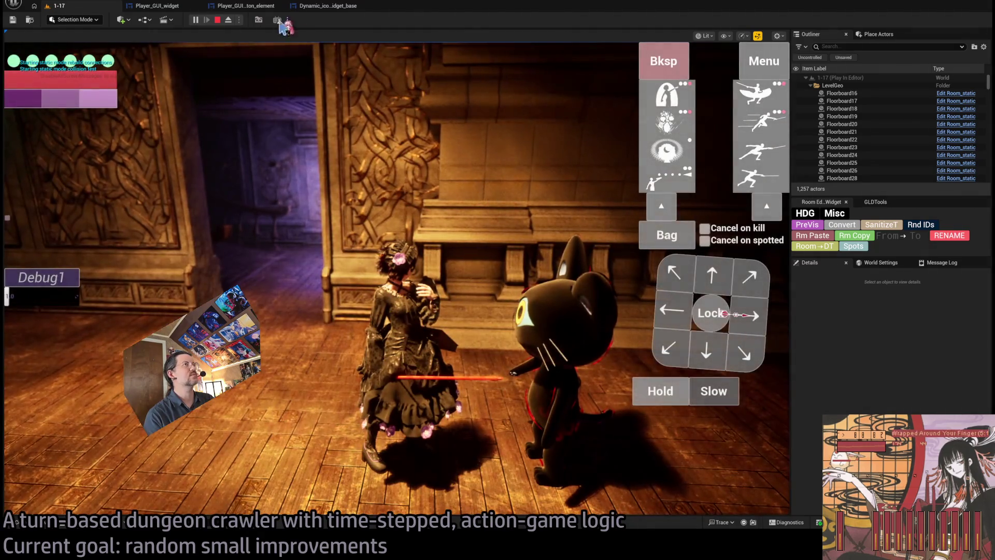
{"action": "left_click", "coordinate": [217, 21]}
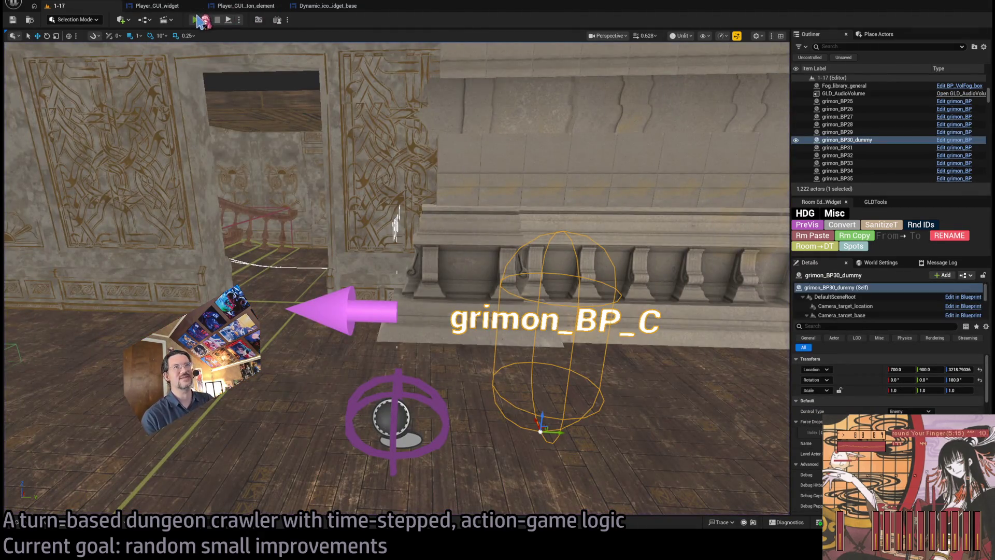
{"action": "key", "text": "alt+p"}
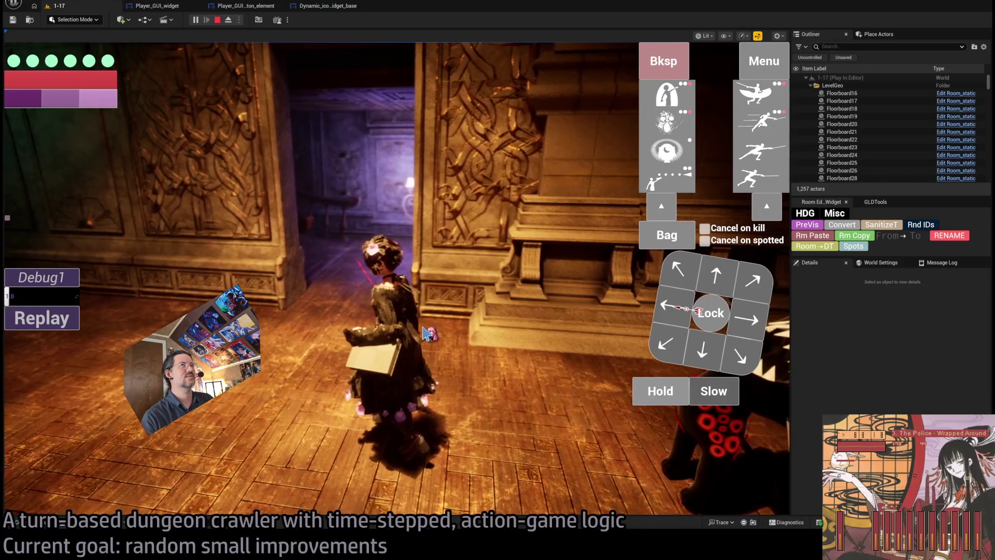
Select the SET Current Stamina node in the button element's EventGraph.
{"action": "left_click", "coordinate": [156, 6]}
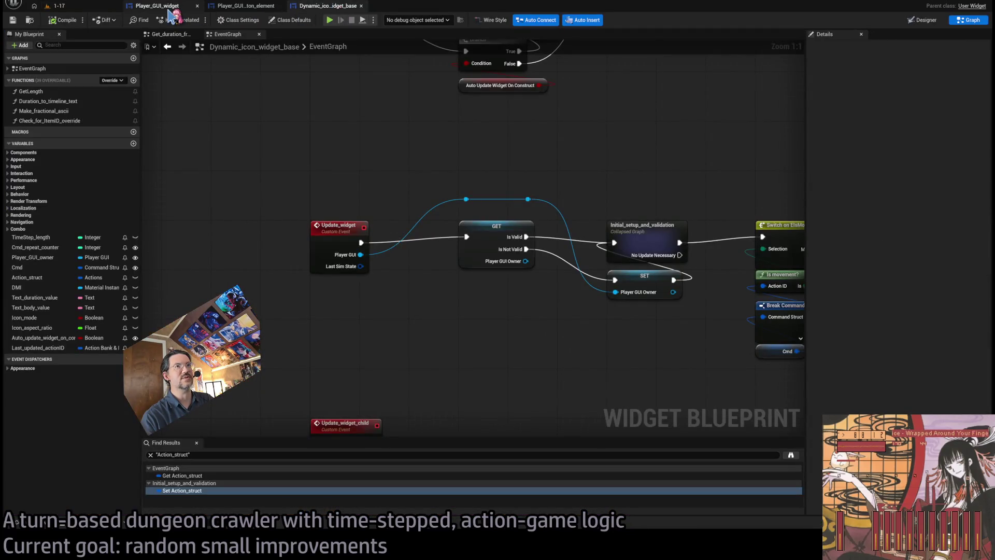
{"action": "left_click", "coordinate": [239, 8]}
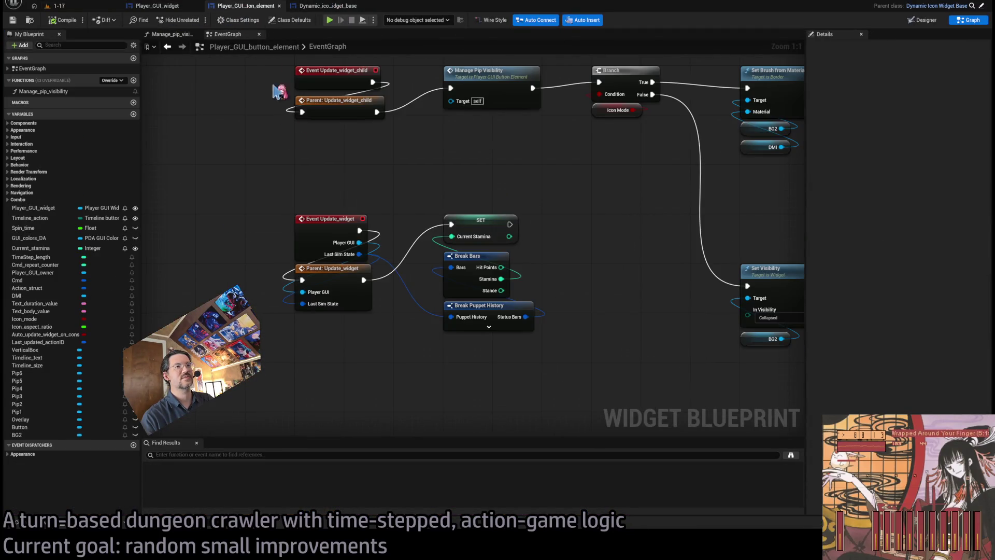
{"action": "left_click", "coordinate": [485, 225]}
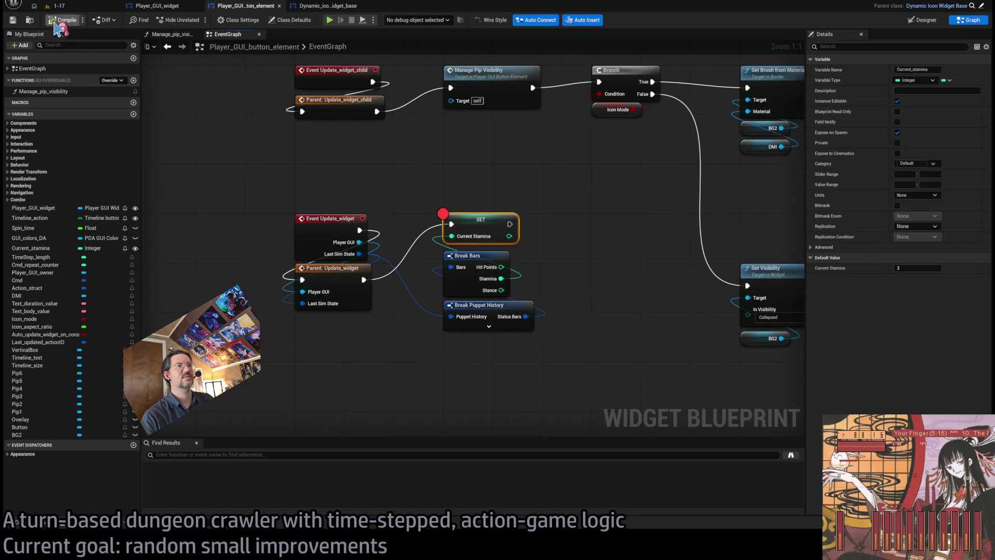
{"action": "left_click", "coordinate": [57, 6]}
{"action": "left_click", "coordinate": [228, 20]}
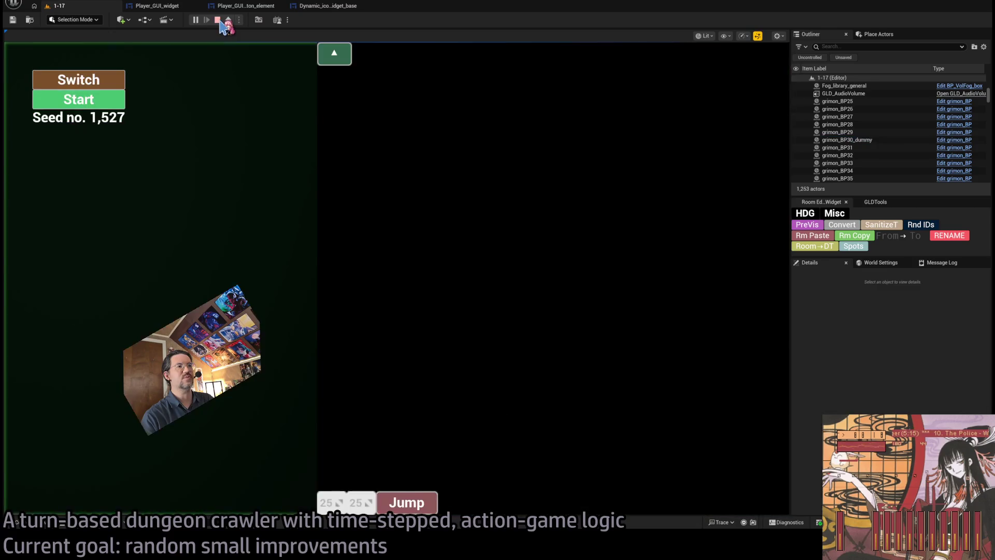
{"action": "left_click", "coordinate": [243, 5]}
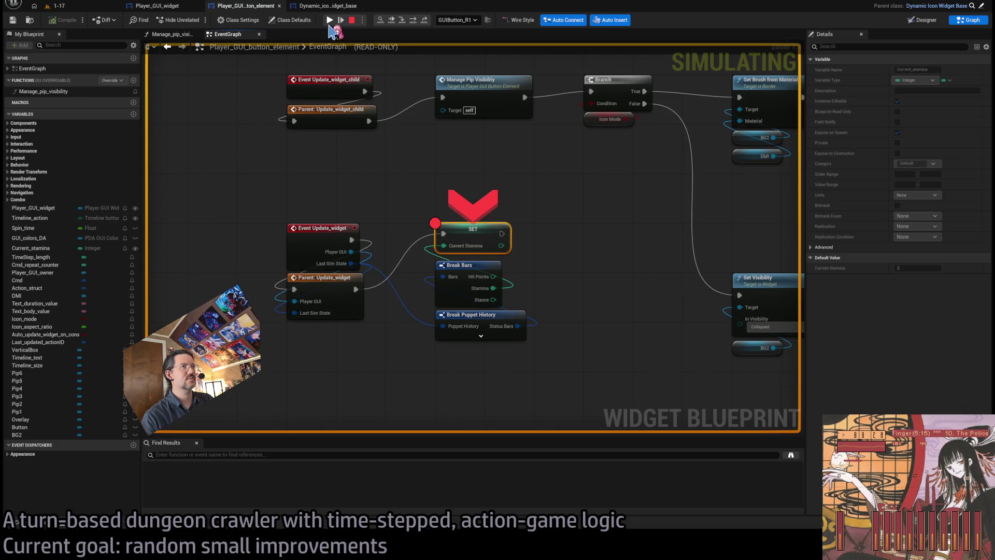
{"action": "left_click", "coordinate": [330, 23]}
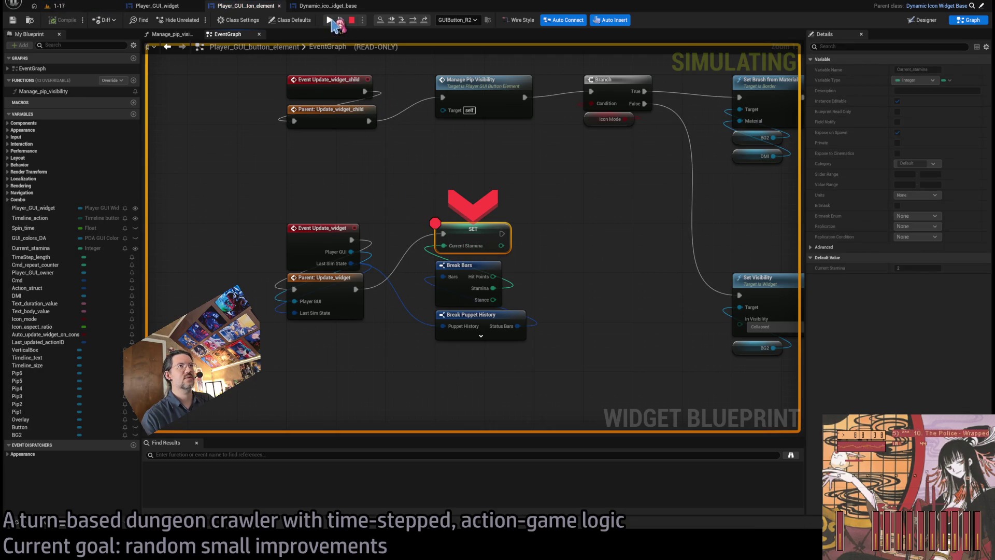
{"action": "left_click", "coordinate": [330, 21]}
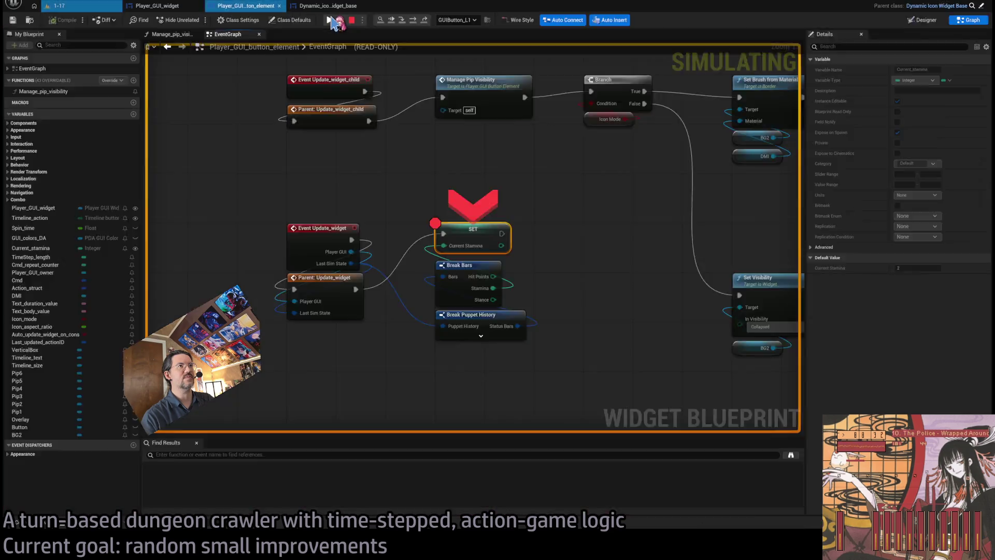
{"action": "left_click", "coordinate": [330, 21]}
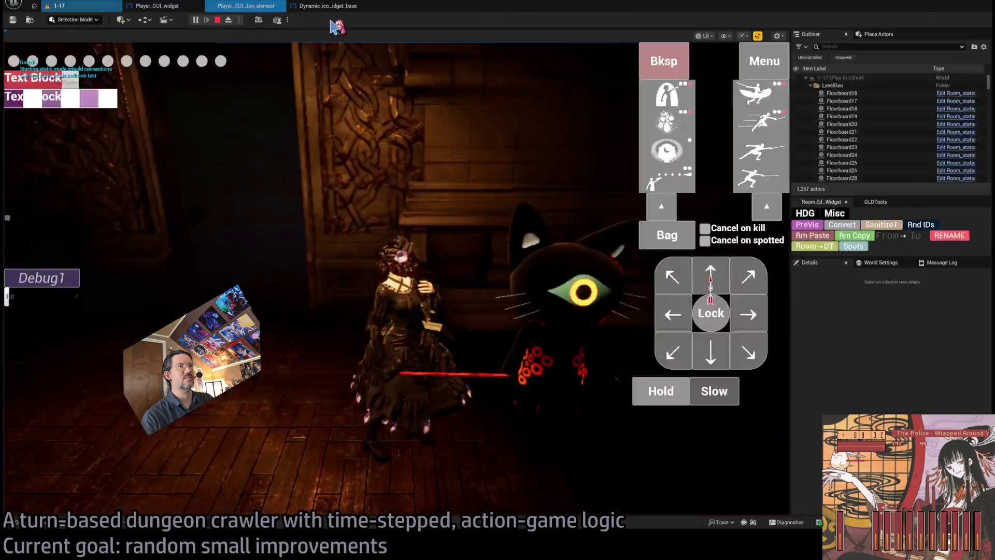
{"action": "left_click", "coordinate": [331, 21]}
{"action": "left_click", "coordinate": [331, 20]}
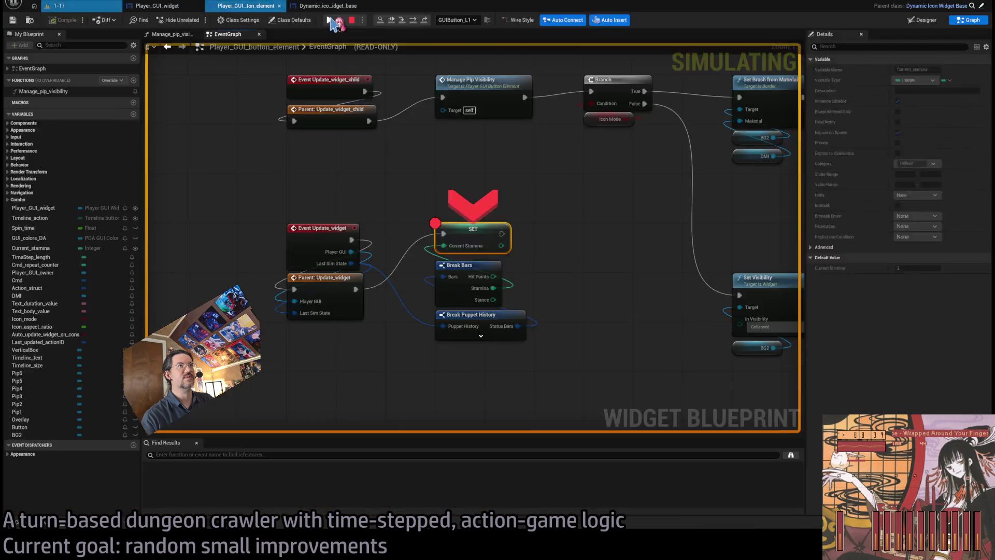
{"action": "left_click", "coordinate": [331, 20]}
{"action": "left_click", "coordinate": [331, 20]}
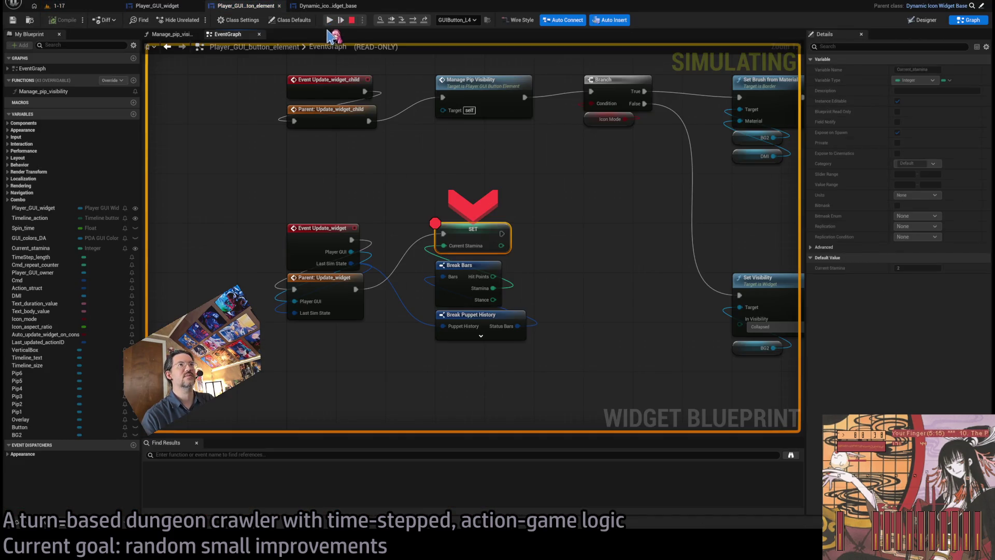
{"action": "left_click", "coordinate": [330, 21]}
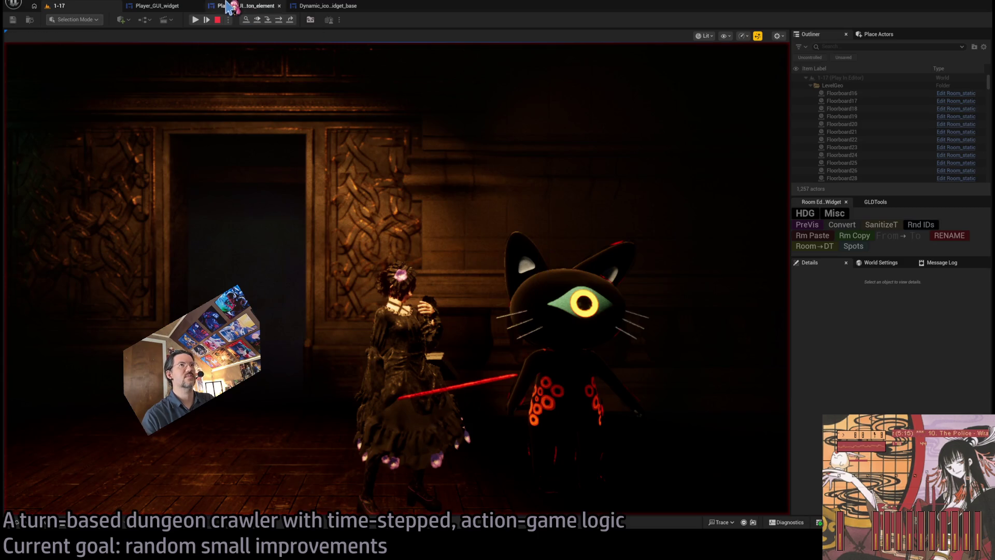
{"action": "left_click", "coordinate": [228, 7]}
{"action": "left_click", "coordinate": [329, 21]}
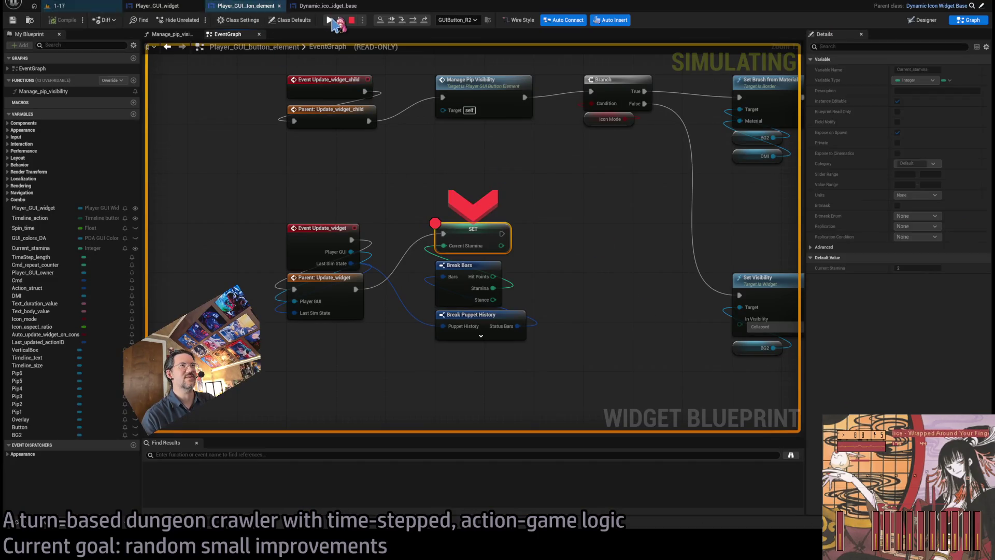
{"action": "left_click", "coordinate": [330, 20]}
{"action": "left_click", "coordinate": [331, 21]}
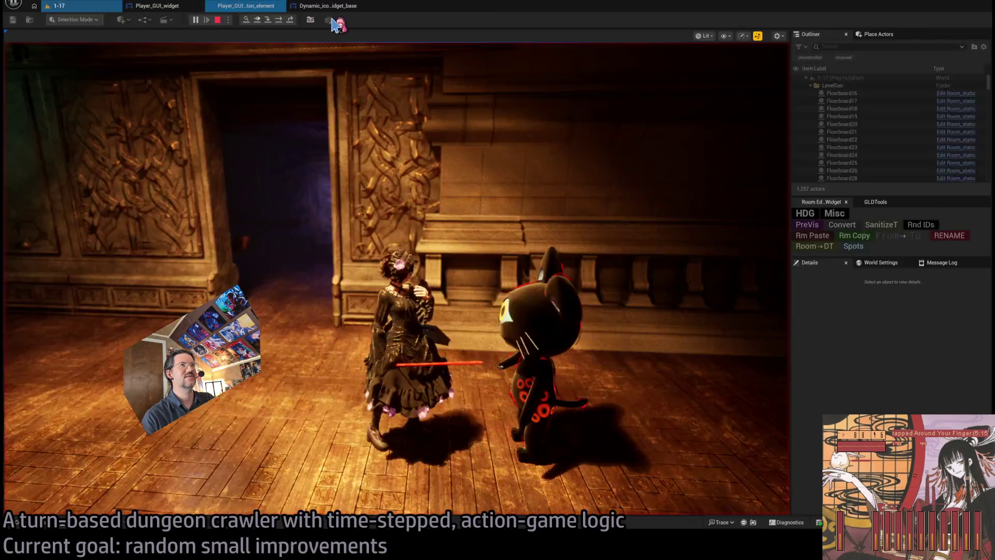
{"action": "left_click", "coordinate": [330, 20]}
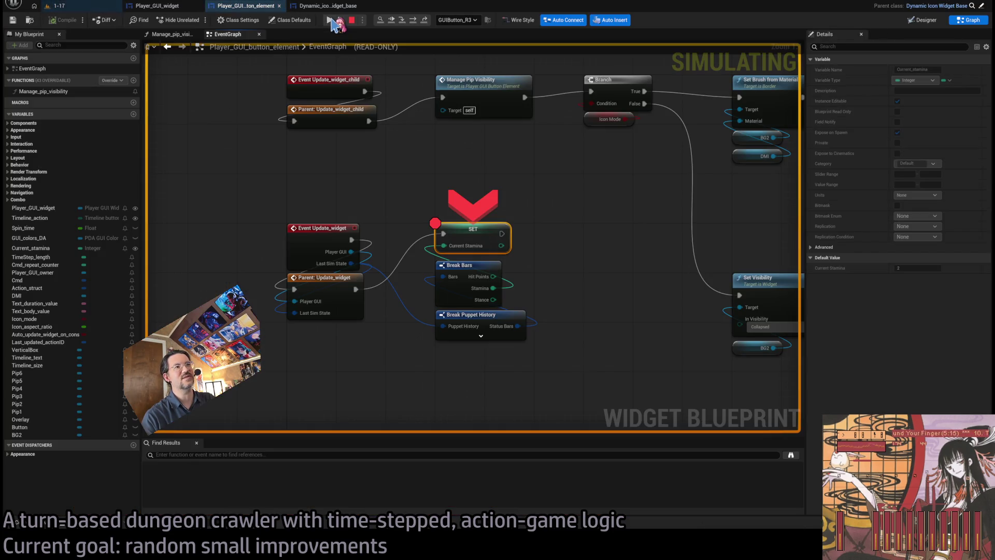
{"action": "left_click", "coordinate": [331, 21]}
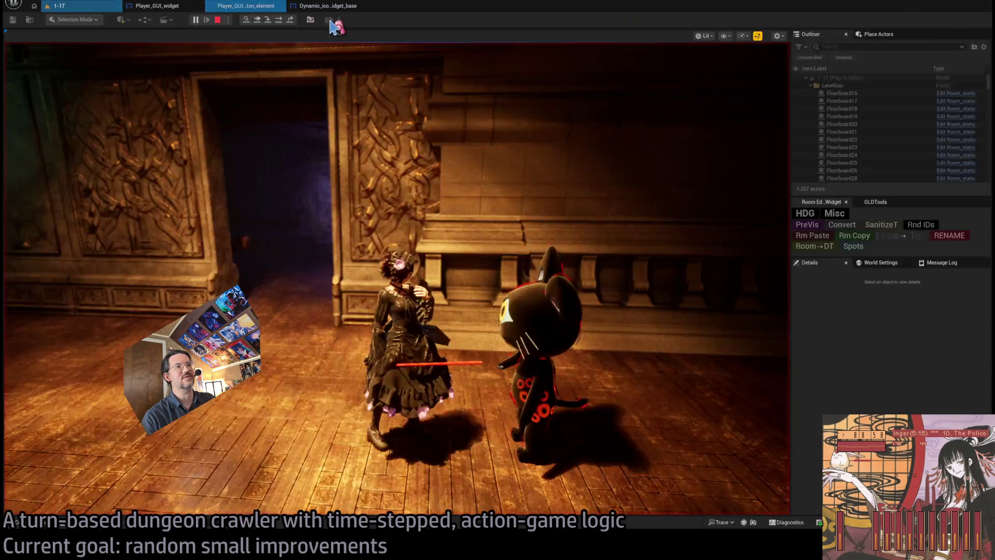
{"action": "left_click", "coordinate": [331, 21]}
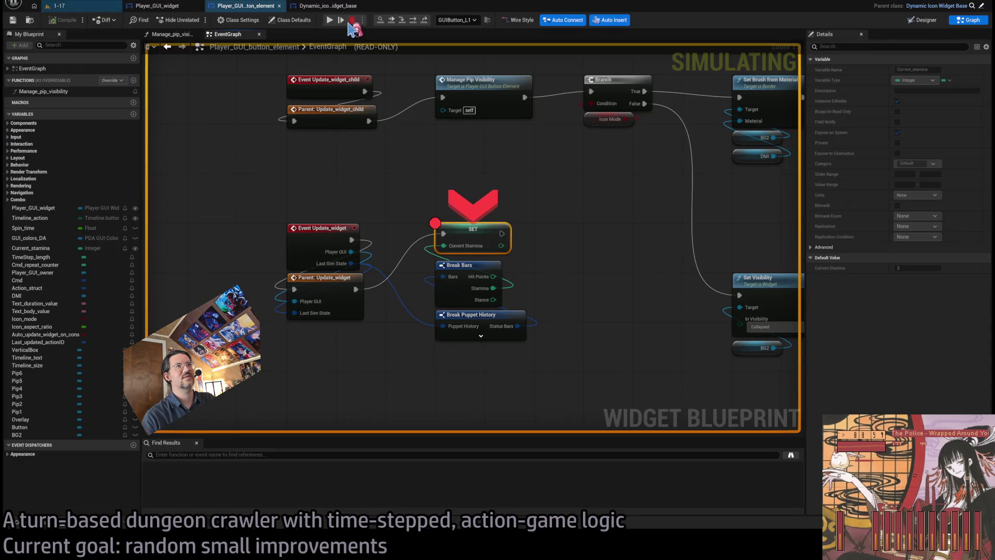
{"action": "left_click", "coordinate": [352, 19]}
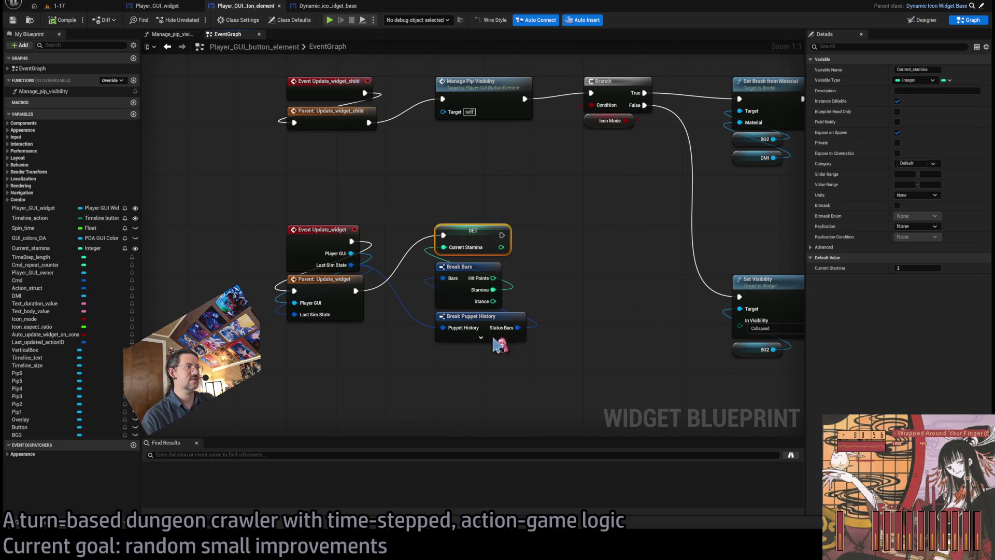
Play level 1-17, make a move to hit the breakpoint, resume past it, then stop playing.
{"action": "left_click", "coordinate": [84, 7]}
{"action": "left_click", "coordinate": [242, 7]}
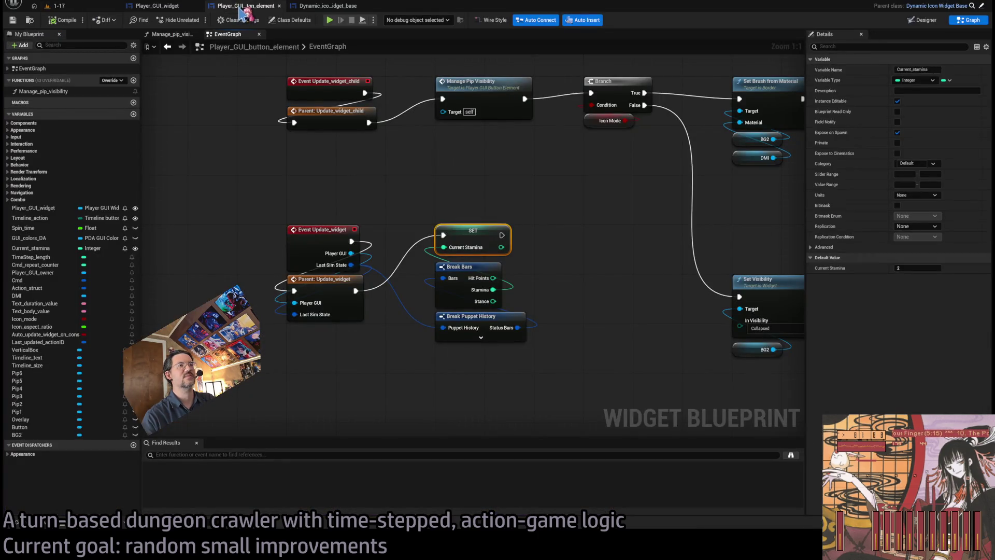
{"action": "left_click", "coordinate": [101, 7]}
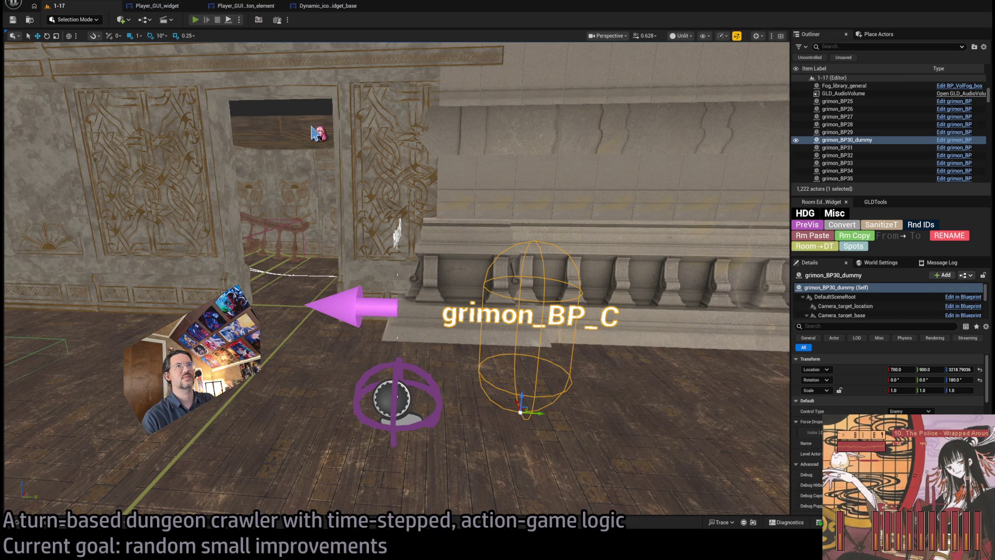
{"action": "key", "text": "alt+p"}
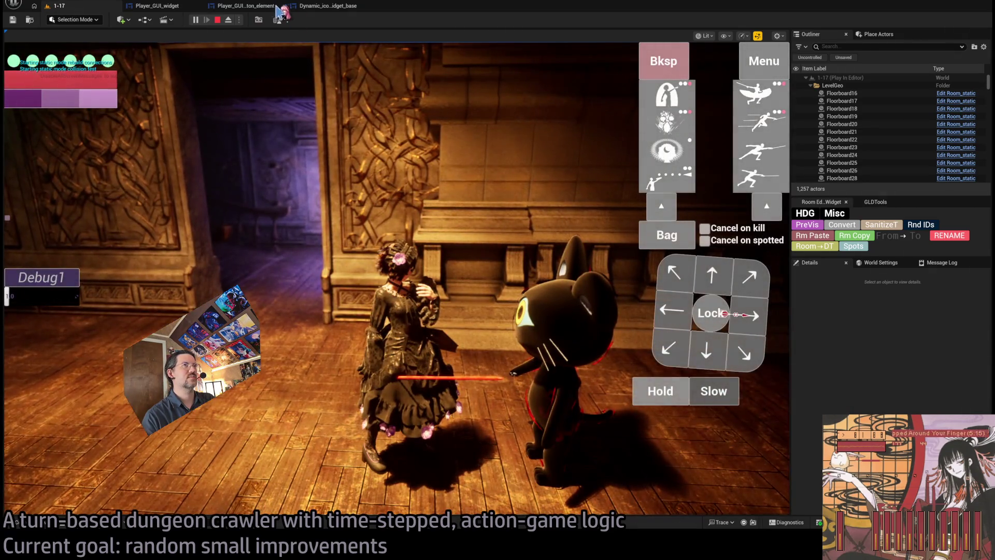
{"action": "left_click", "coordinate": [276, 7]}
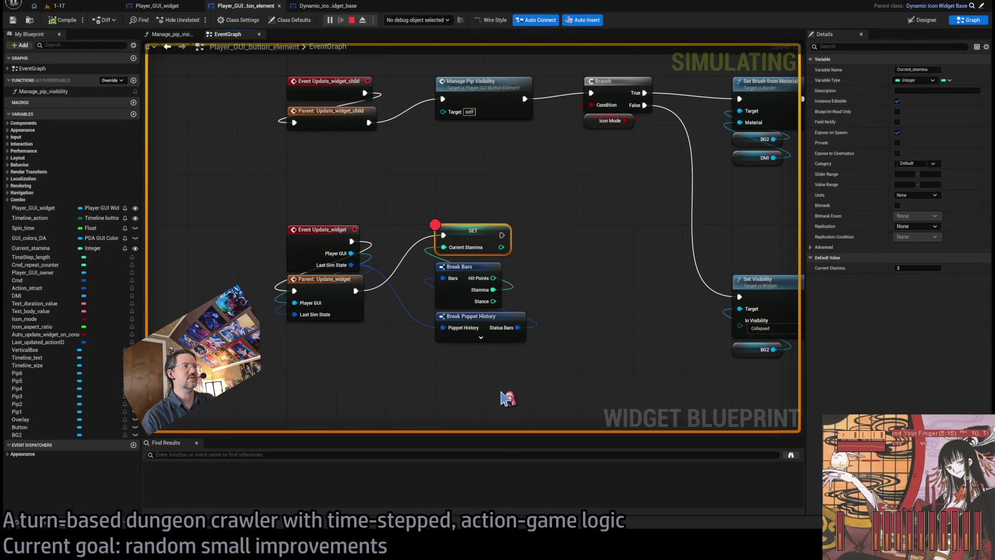
{"action": "left_click", "coordinate": [98, 7]}
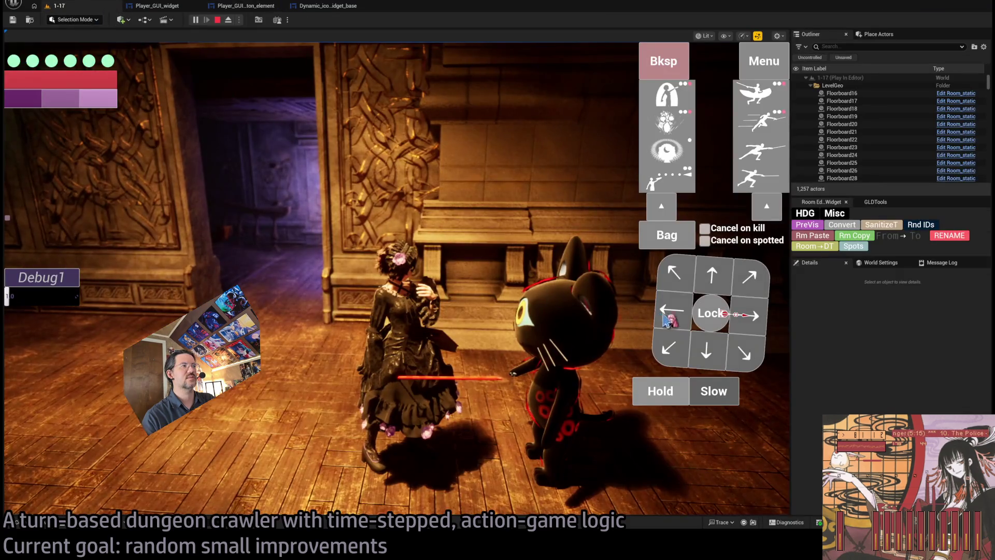
{"action": "left_click", "coordinate": [668, 319]}
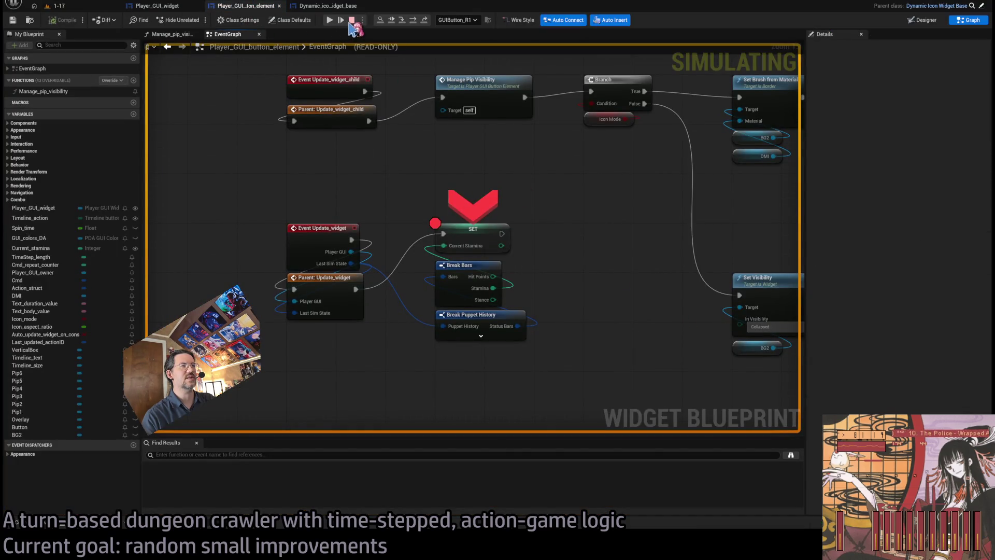
{"action": "left_click", "coordinate": [330, 19]}
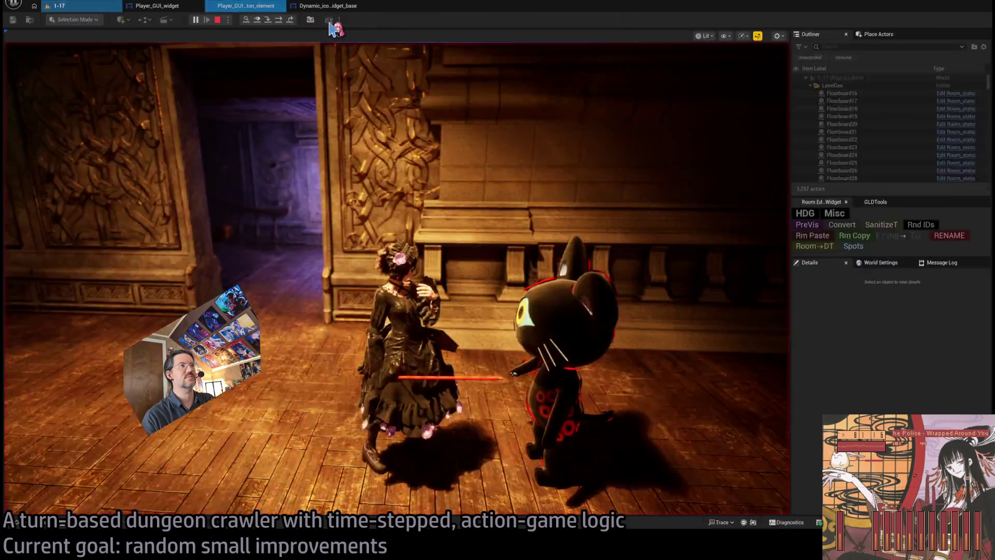
{"action": "left_click", "coordinate": [351, 20]}
{"action": "left_click", "coordinate": [460, 248]}
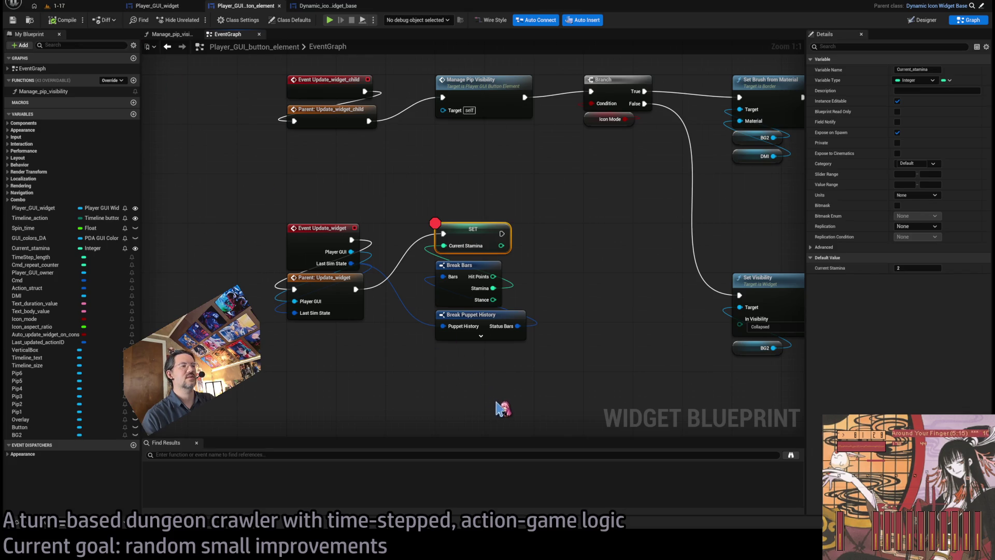
Restart play of level 1-17 and resume until the SET Current Stamina breakpoint hits GUIButton_L3.
{"action": "left_click", "coordinate": [617, 220]}
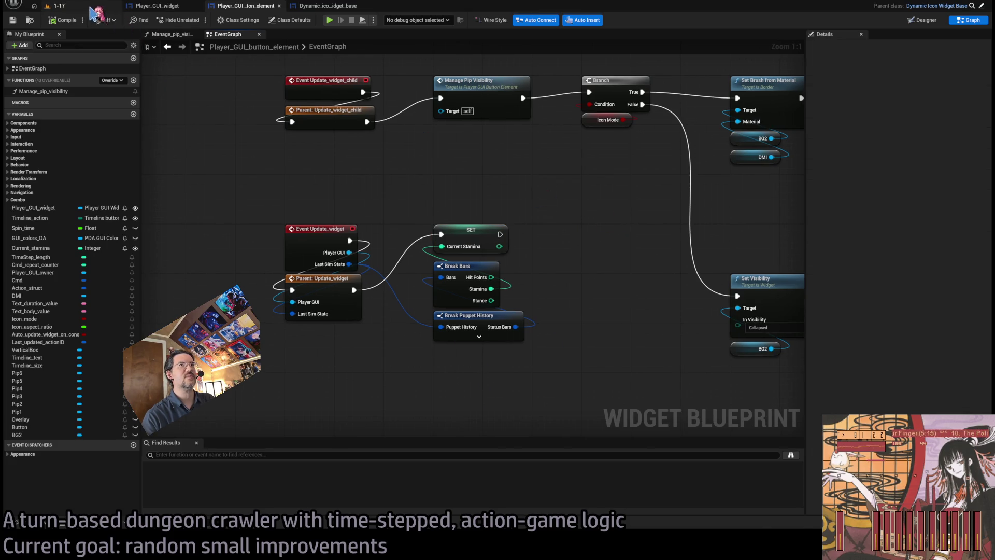
{"action": "left_click", "coordinate": [116, 8]}
{"action": "key", "text": "alt+p"}
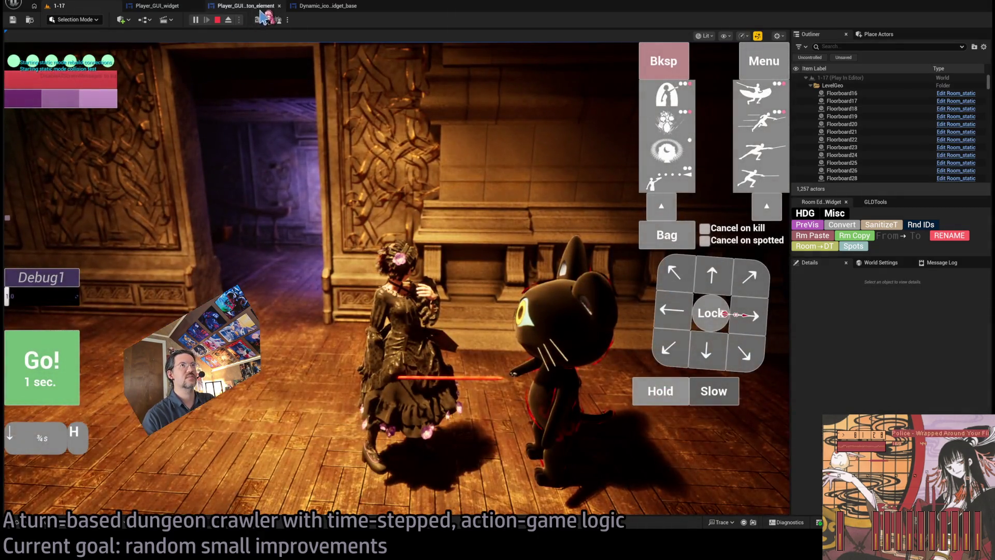
{"action": "left_click", "coordinate": [259, 7]}
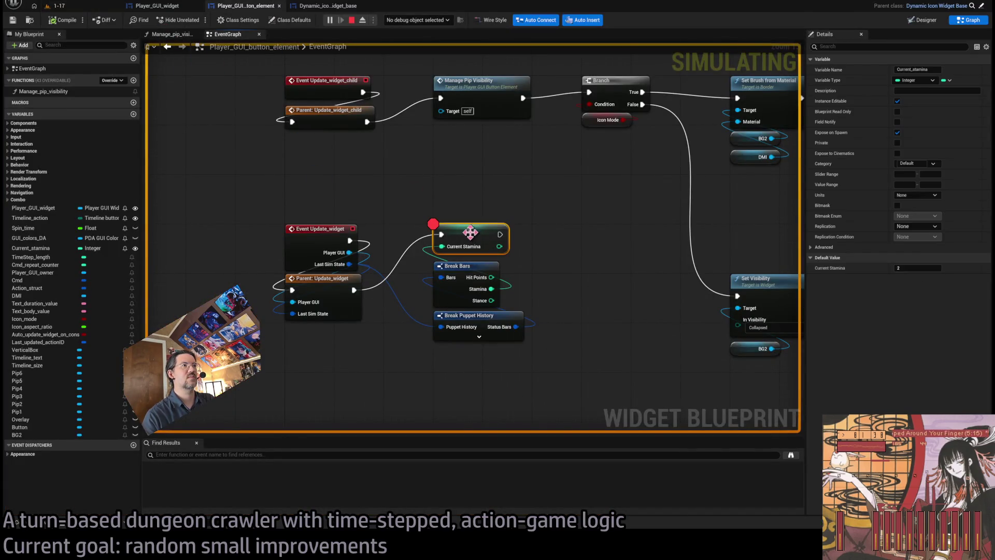
{"action": "left_click", "coordinate": [56, 5]}
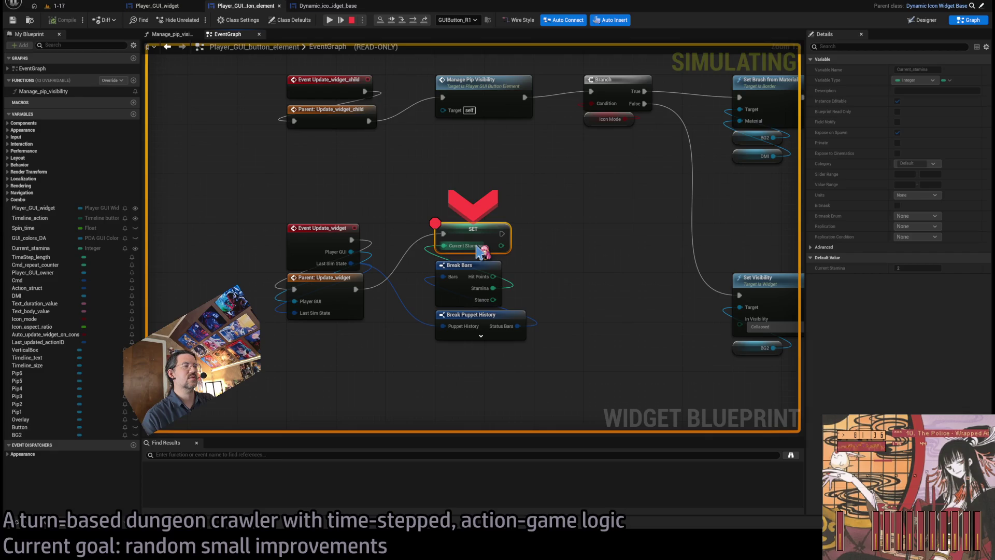
{"action": "left_click", "coordinate": [330, 23]}
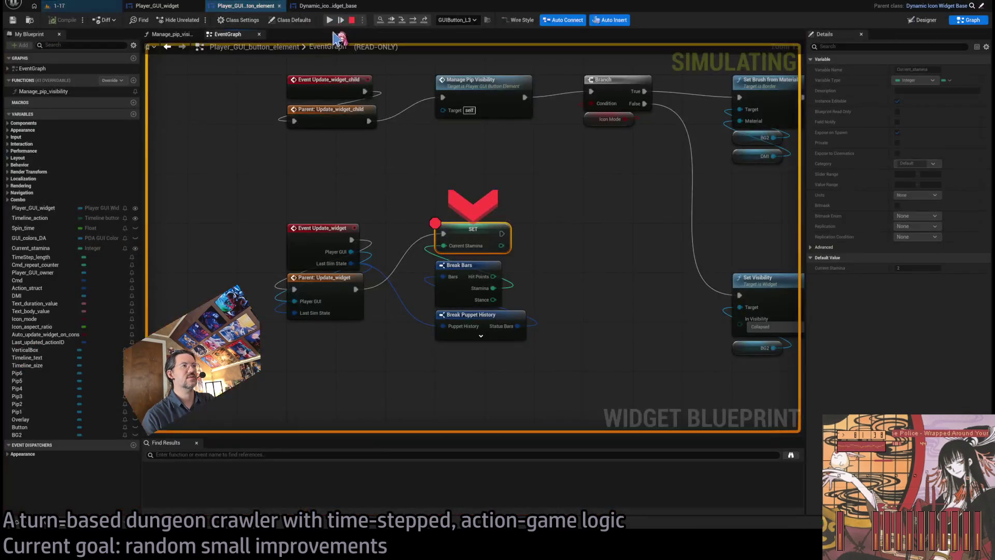